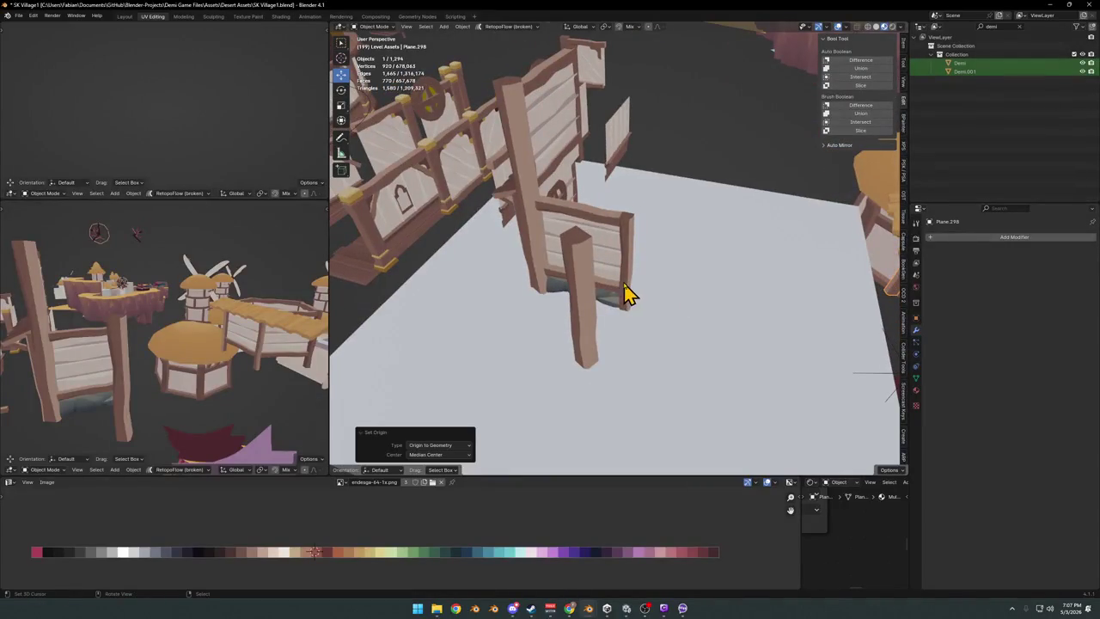
Snap the pentagonal railing frame to the 3D cursor, clear its rotation, and view from top.
{"action": "key", "text": "grave"}
{"action": "left_click", "coordinate": [670, 295]}
{"action": "left_click", "coordinate": [795, 318]}
{"action": "key", "text": "shift+s"}
{"action": "left_click", "coordinate": [712, 322]}
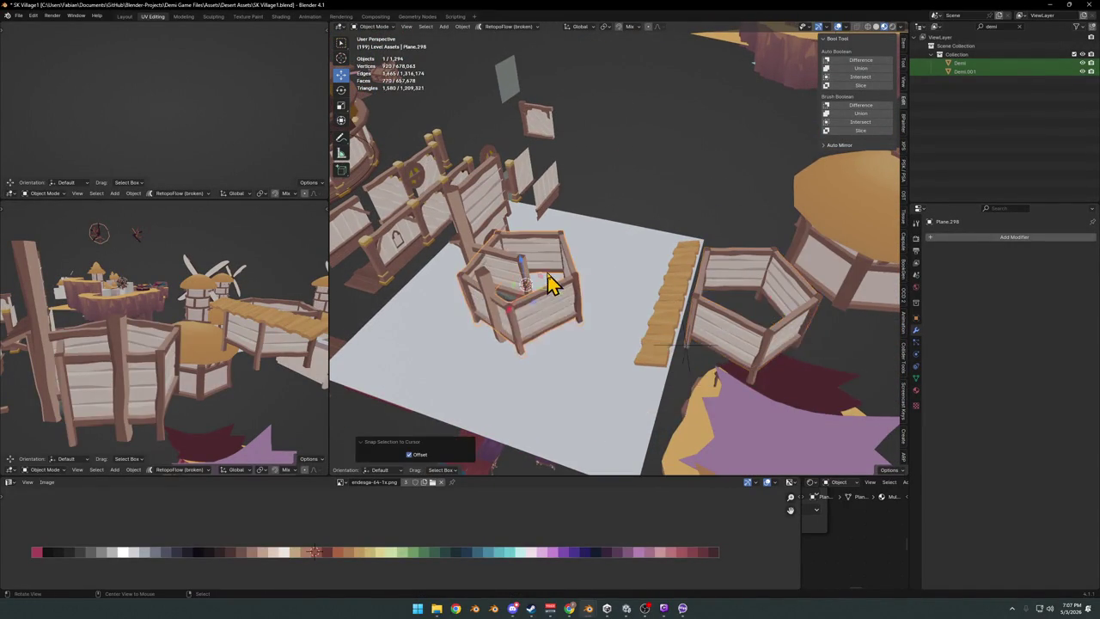
{"action": "scroll", "coordinate": [628, 312], "scroll_direction": "up", "scroll_amount": 3}
{"action": "key", "text": "alt+r"}
{"action": "scroll", "coordinate": [653, 297], "scroll_direction": "down", "scroll_amount": 3}
{"action": "key", "text": "KP_7"}
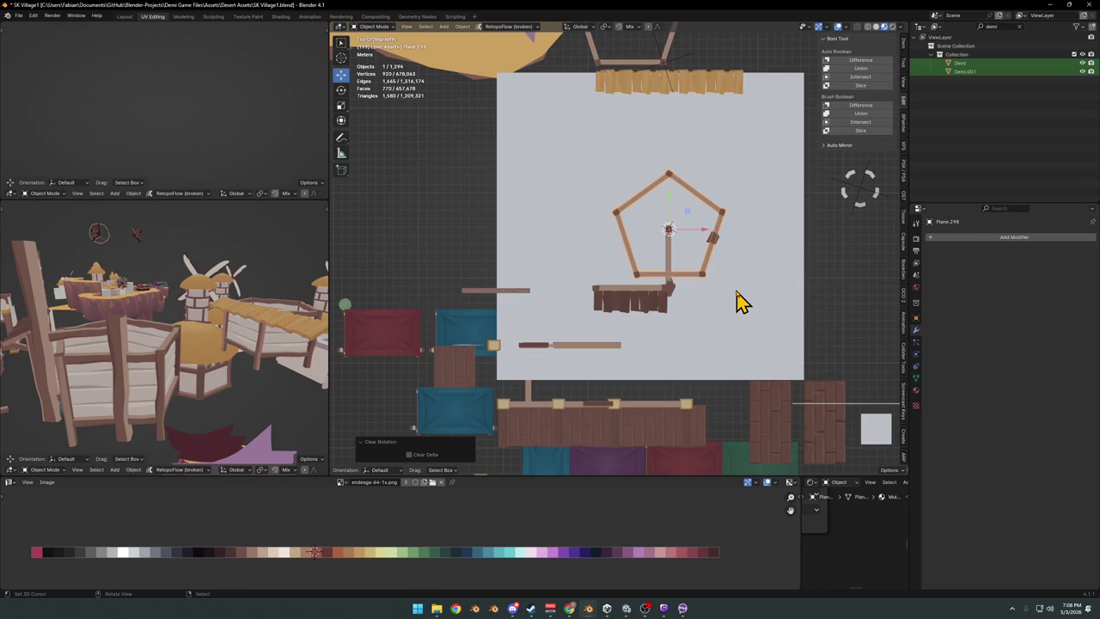
Rotate the pentagonal railing about 90° and centre the view on it.
{"action": "key", "text": "r"}
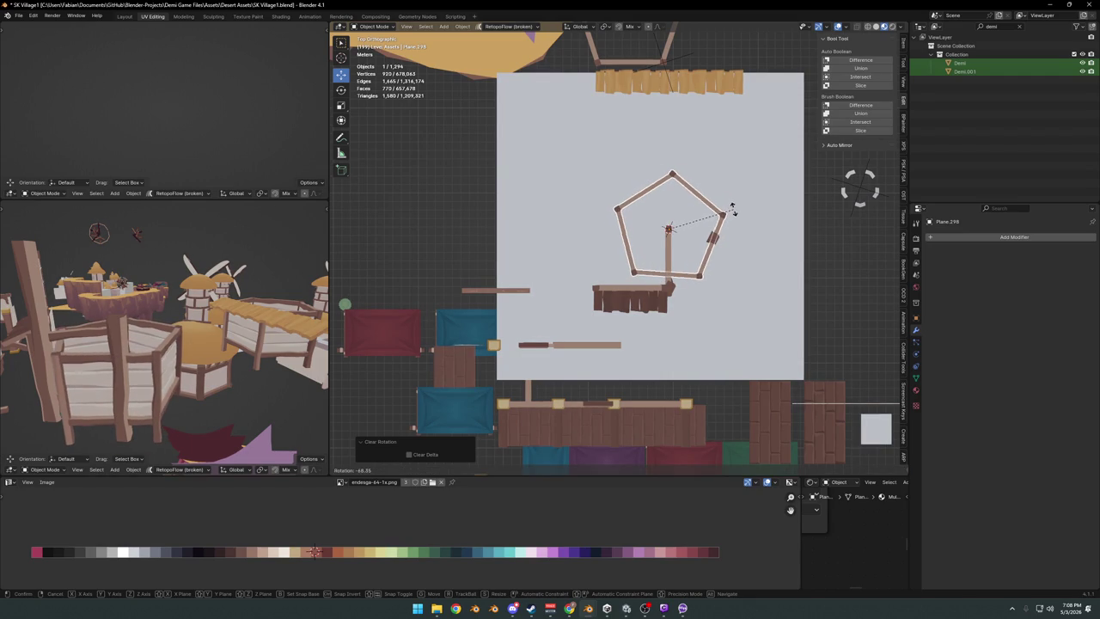
{"action": "left_click", "coordinate": [741, 222]}
{"action": "key", "text": "r"}
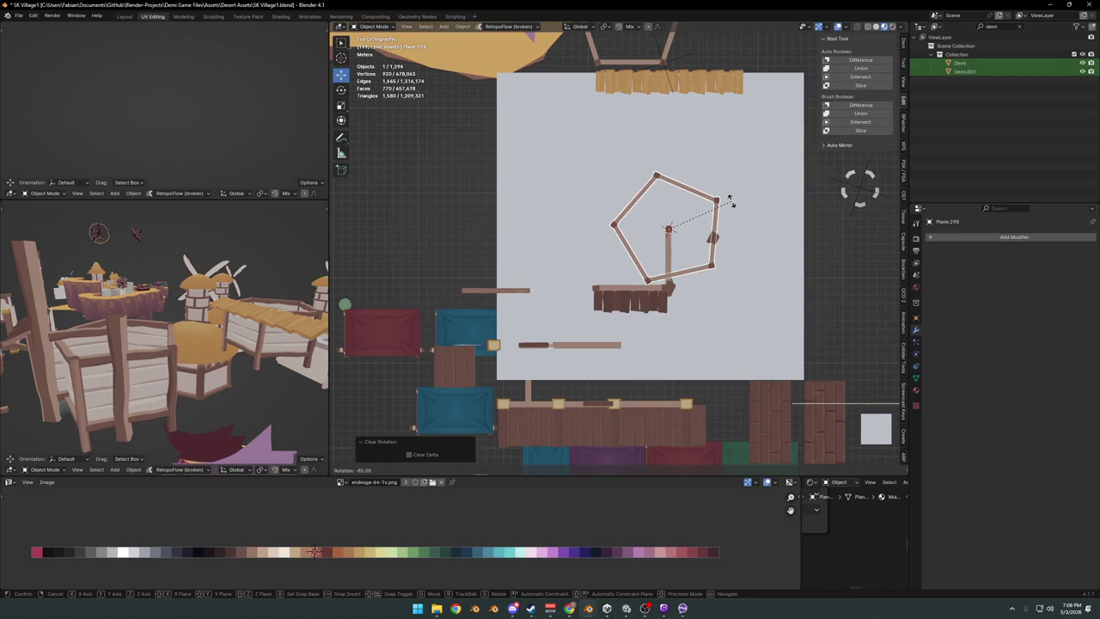
{"action": "left_click", "coordinate": [730, 202]}
{"action": "key", "text": "KP_Decimal"}
Slide the railing along X, tilt it about -4.6°, and align its side with the post.
{"action": "key", "text": "g"}
{"action": "key", "text": "x"}
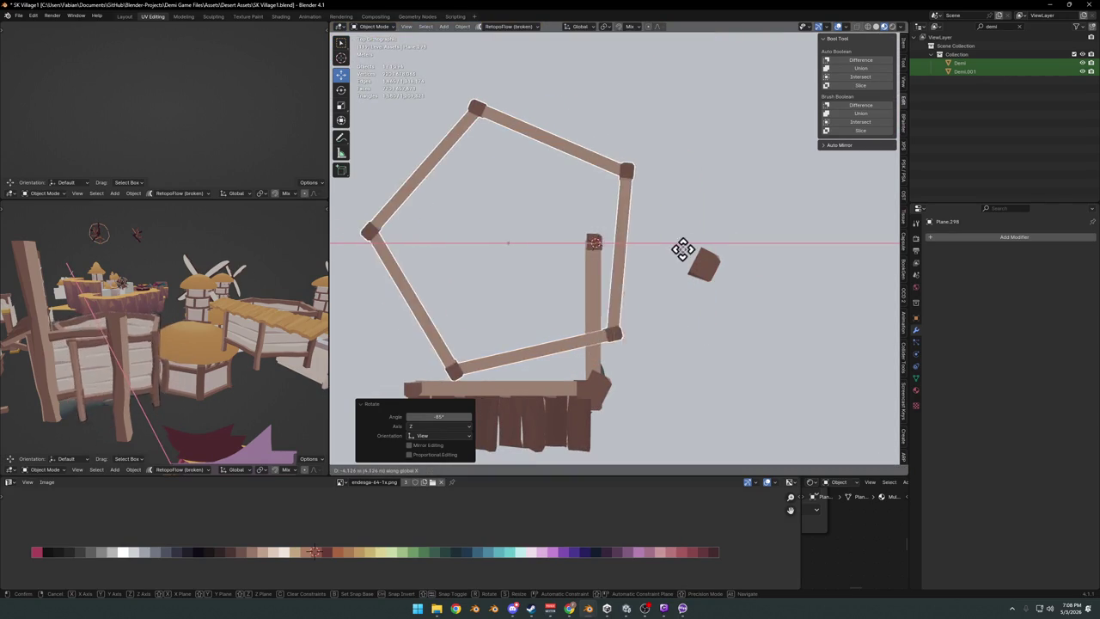
{"action": "left_click", "coordinate": [649, 248]}
{"action": "key", "text": "r"}
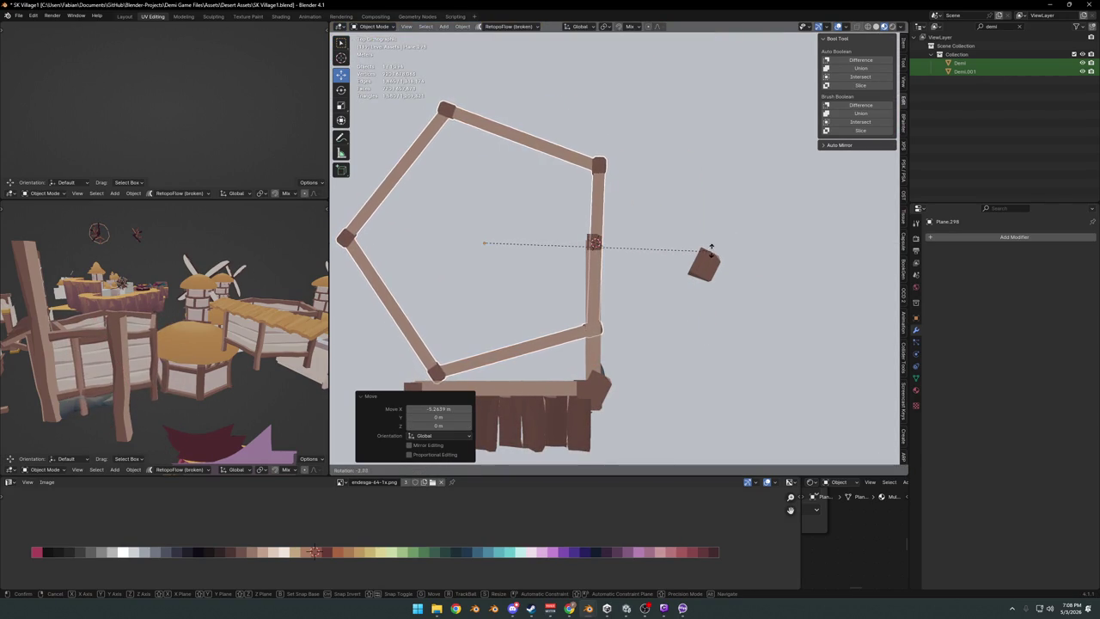
{"action": "left_click", "coordinate": [711, 253]}
{"action": "key", "text": "g"}
{"action": "key", "text": "x"}
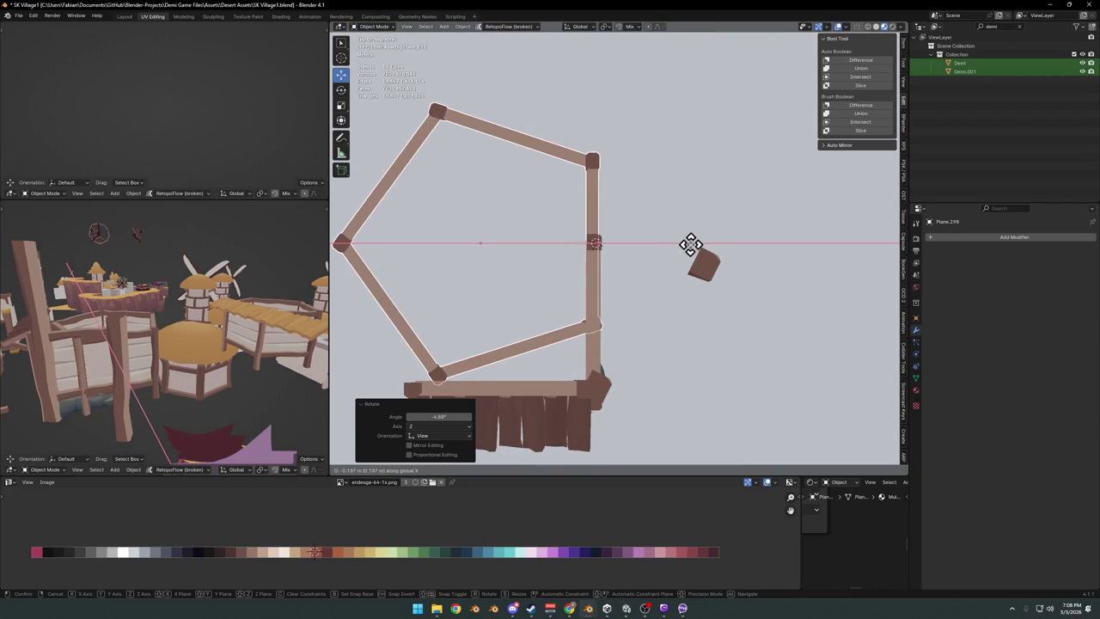
{"action": "left_click", "coordinate": [710, 249]}
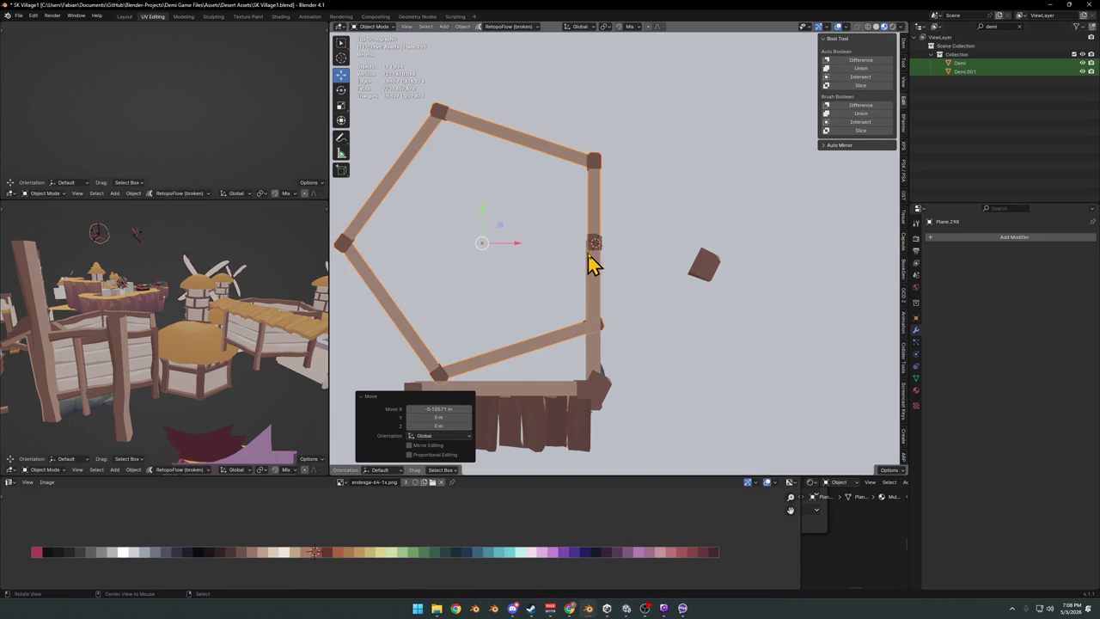
{"action": "middle_click_drag", "start_coordinate": [591, 265], "coordinate": [599, 236]}
{"action": "scroll", "coordinate": [646, 260], "scroll_direction": "up", "scroll_amount": 3}
Raise the pentagonal frame along Z to sit on top of the post.
{"action": "key", "text": "g"}
{"action": "key", "text": "z"}
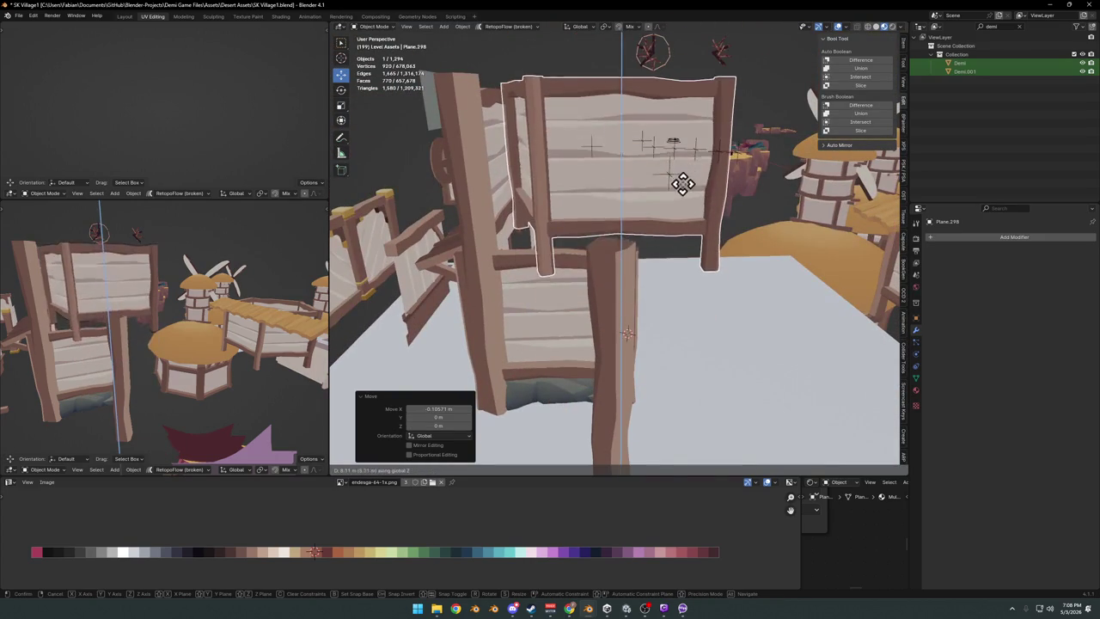
{"action": "left_click", "coordinate": [675, 204]}
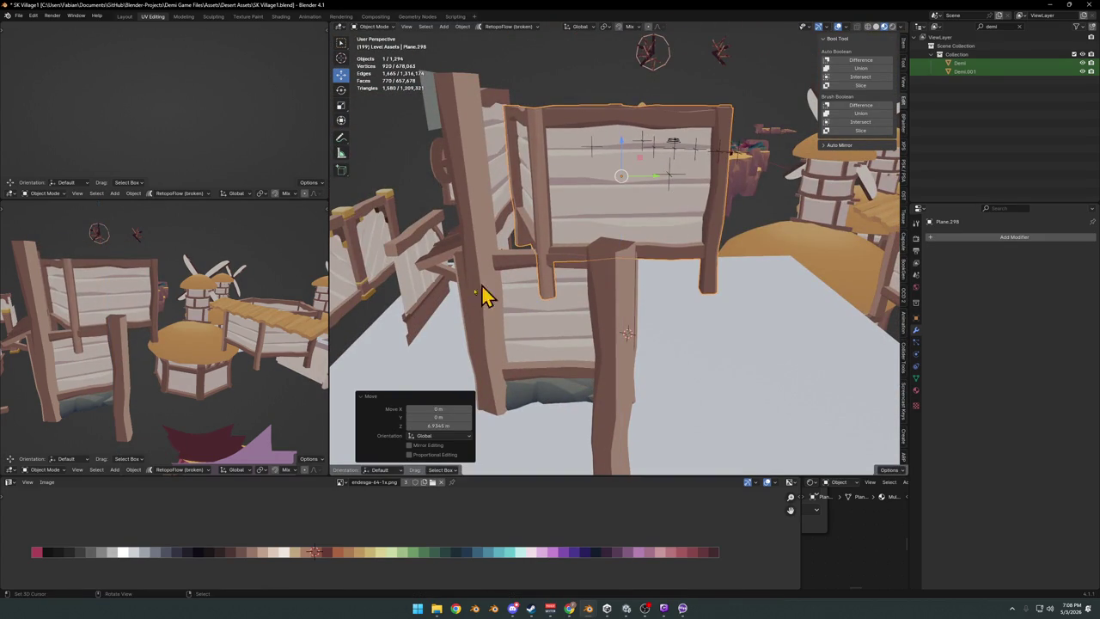
{"action": "mouse_move", "coordinate": [542, 327]}
{"action": "middle_mouse_down"}
{"action": "mouse_move", "coordinate": [608, 301]}
{"action": "mouse_move", "coordinate": [587, 325]}
{"action": "middle_mouse_up"}
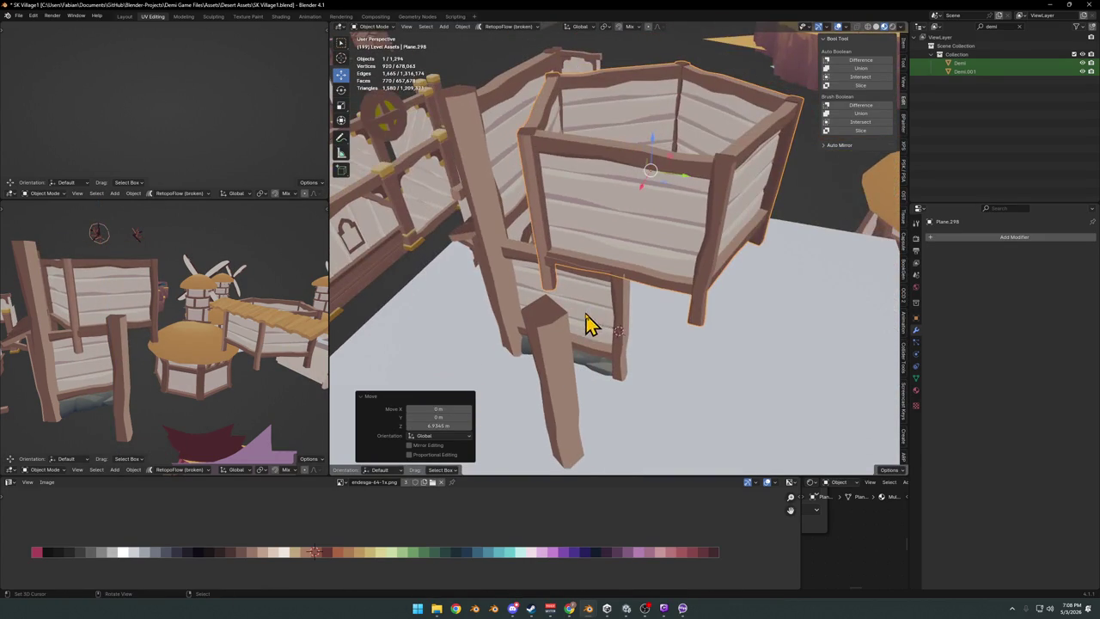
{"action": "key", "text": "g"}
{"action": "key", "text": "x"}
{"action": "scroll", "coordinate": [591, 316], "scroll_direction": "down", "scroll_amount": 3}
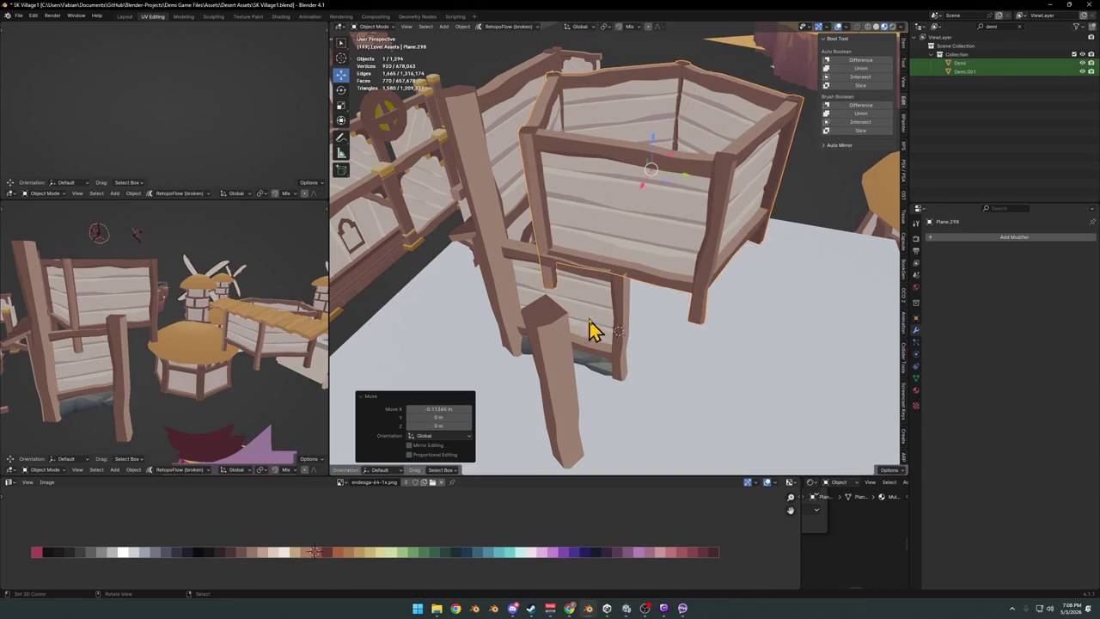
{"action": "key", "text": "ctrl+z"}
{"action": "mouse_move", "coordinate": [607, 307]}
{"action": "middle_mouse_down"}
{"action": "mouse_move", "coordinate": [621, 297]}
{"action": "mouse_move", "coordinate": [555, 319]}
{"action": "middle_mouse_up"}
{"action": "scroll", "coordinate": [555, 319], "scroll_direction": "up", "scroll_amount": 4}
{"action": "mouse_move", "coordinate": [626, 306]}
{"action": "middle_mouse_down"}
{"action": "mouse_move", "coordinate": [610, 281]}
{"action": "mouse_move", "coordinate": [644, 263]}
{"action": "mouse_move", "coordinate": [704, 272]}
{"action": "mouse_move", "coordinate": [830, 328]}
{"action": "middle_mouse_up"}
Delete two sets of seven stray vertices from the frame.
{"action": "key", "text": "x"}
{"action": "left_click", "coordinate": [634, 287]}
{"action": "left_click", "coordinate": [856, 287]}
{"action": "key", "text": "x"}
{"action": "left_click", "coordinate": [821, 291]}
{"action": "mouse_move", "coordinate": [807, 283]}
{"action": "middle_mouse_down"}
{"action": "mouse_move", "coordinate": [714, 283]}
{"action": "mouse_move", "coordinate": [754, 298]}
{"action": "middle_mouse_up"}
Leave Edit Mode and save SK Village1.blend.
{"action": "key", "text": "Tab"}
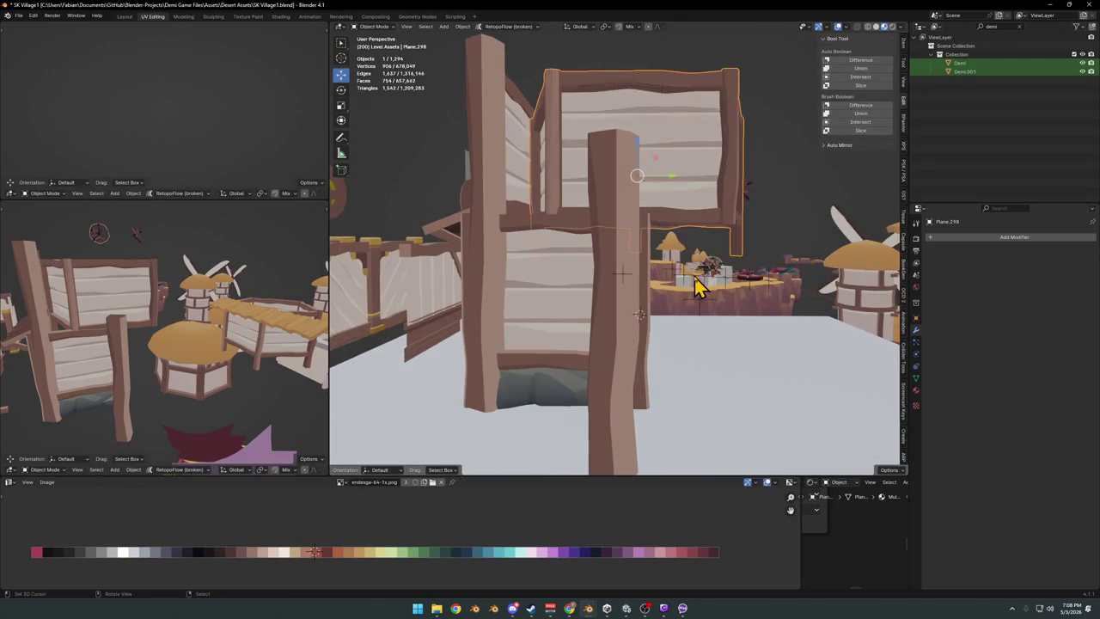
{"action": "key", "text": "ctrl+s"}
{"action": "mouse_move", "coordinate": [624, 267]}
{"action": "middle_mouse_down"}
{"action": "mouse_move", "coordinate": [624, 246]}
{"action": "mouse_move", "coordinate": [616, 284]}
{"action": "mouse_move", "coordinate": [685, 296]}
{"action": "mouse_move", "coordinate": [503, 278]}
{"action": "mouse_move", "coordinate": [650, 289]}
{"action": "mouse_move", "coordinate": [601, 295]}
{"action": "mouse_move", "coordinate": [726, 282]}
{"action": "mouse_move", "coordinate": [658, 314]}
{"action": "mouse_move", "coordinate": [688, 260]}
{"action": "middle_mouse_up"}
{"action": "scroll", "coordinate": [633, 283], "scroll_direction": "down", "scroll_amount": 5}
{"action": "mouse_move", "coordinate": [799, 267]}
{"action": "middle_mouse_down"}
{"action": "mouse_move", "coordinate": [727, 275]}
{"action": "mouse_move", "coordinate": [632, 229]}
{"action": "middle_mouse_up"}
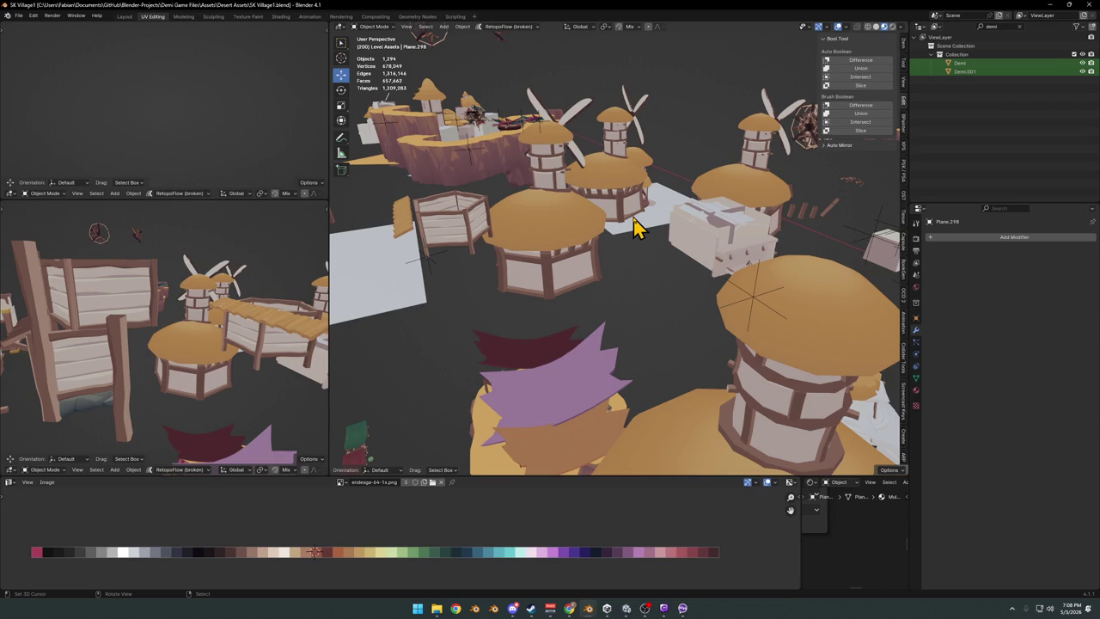
{"action": "mouse_move", "coordinate": [501, 266]}
{"action": "middle_mouse_down"}
{"action": "mouse_move", "coordinate": [523, 312]}
{"action": "mouse_move", "coordinate": [619, 260]}
{"action": "middle_mouse_up"}
{"action": "scroll", "coordinate": [596, 226], "scroll_direction": "up", "scroll_amount": 5}
{"action": "middle_click_drag", "start_coordinate": [605, 309], "coordinate": [613, 295]}
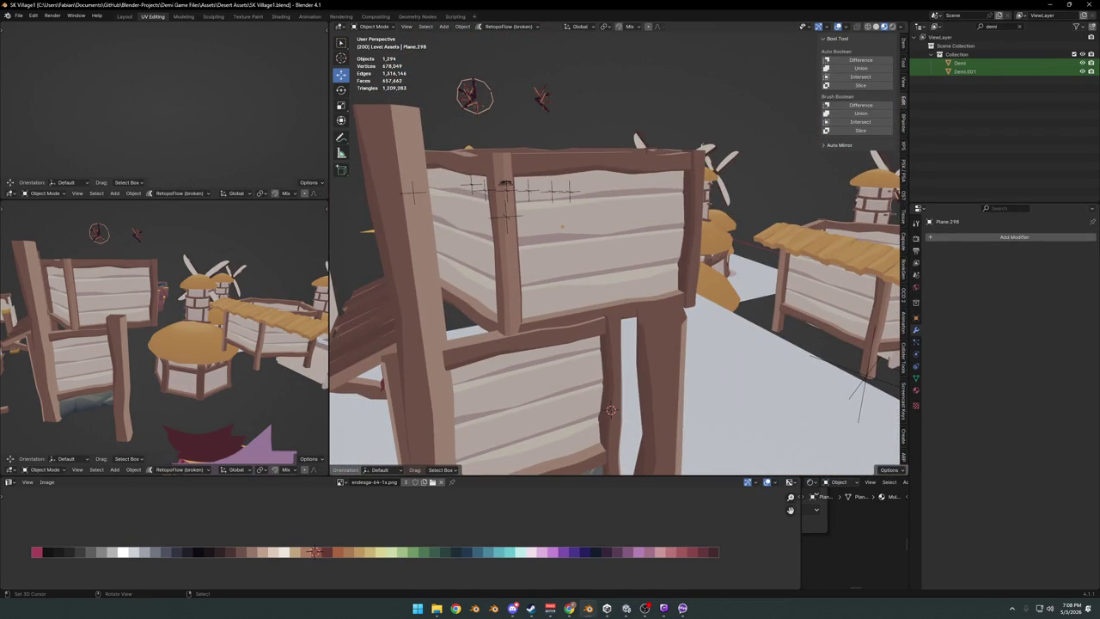
{"action": "scroll", "coordinate": [622, 242], "scroll_direction": "down", "scroll_amount": 5}
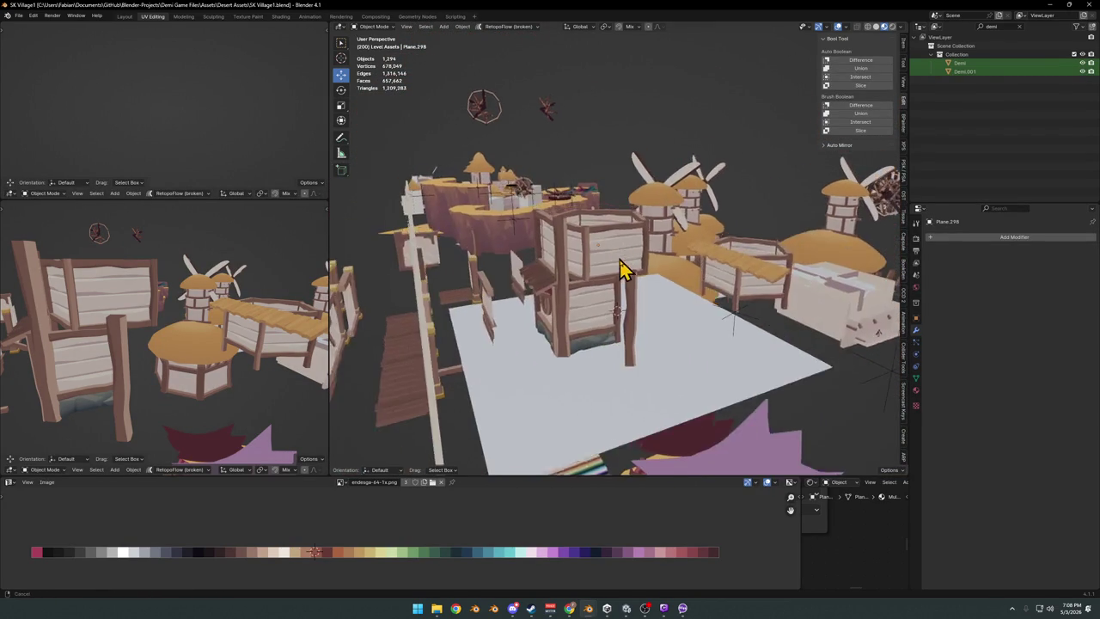
{"action": "middle_click_drag", "start_coordinate": [625, 270], "coordinate": [630, 290]}
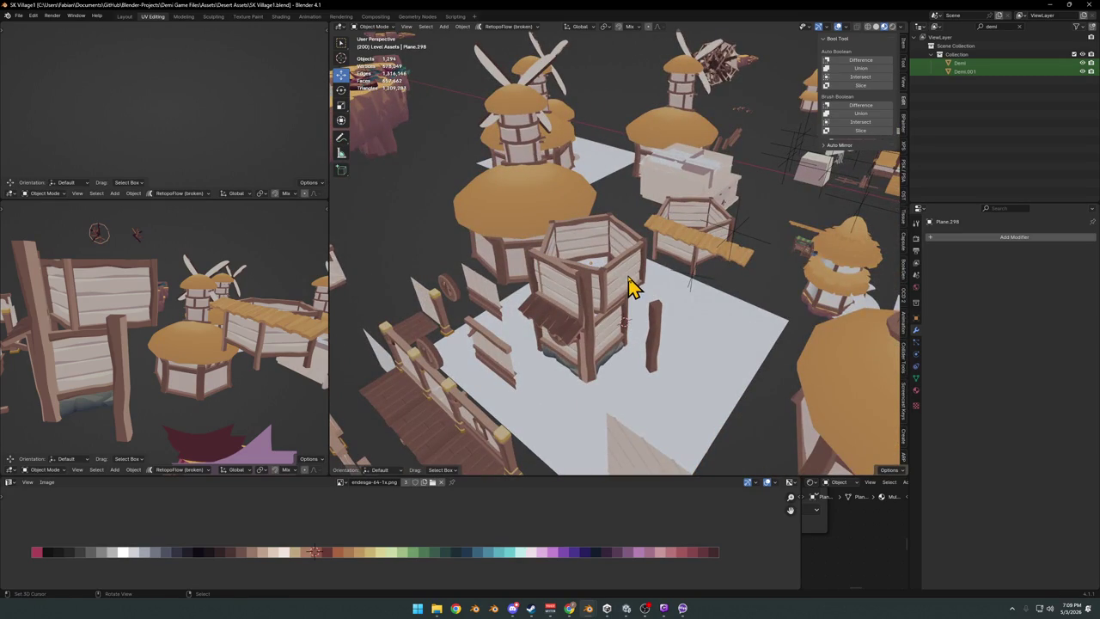
{"action": "mouse_move", "coordinate": [814, 267]}
{"action": "middle_mouse_down"}
{"action": "mouse_move", "coordinate": [558, 209]}
{"action": "mouse_move", "coordinate": [651, 230]}
{"action": "middle_mouse_up"}
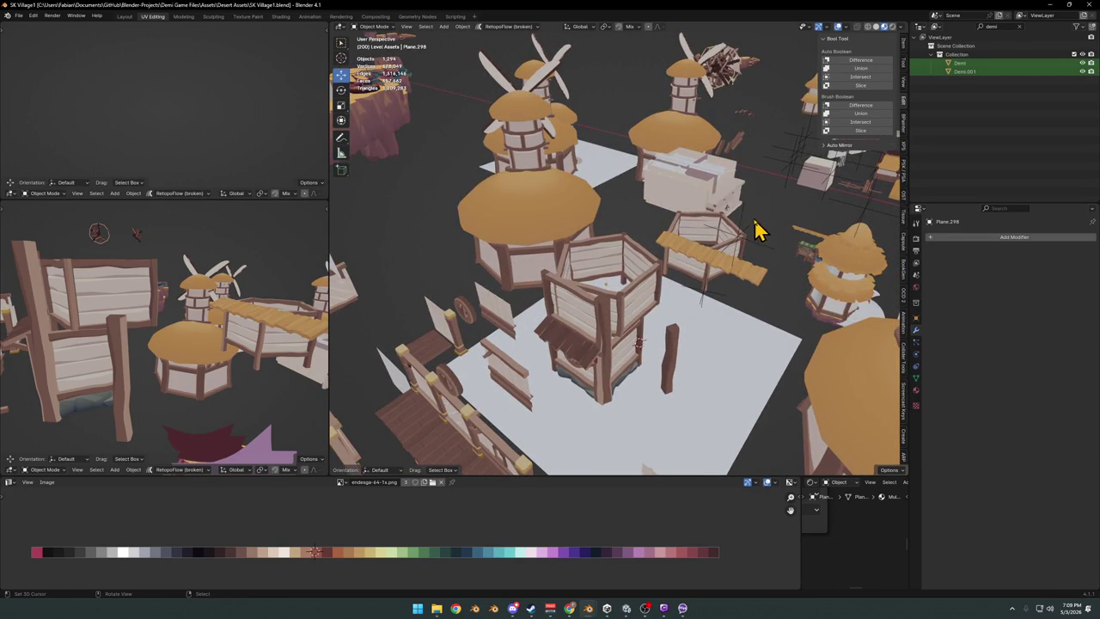
{"action": "scroll", "coordinate": [636, 305], "scroll_direction": "up", "scroll_amount": 4}
{"action": "middle_click_drag", "start_coordinate": [682, 282], "coordinate": [636, 273]}
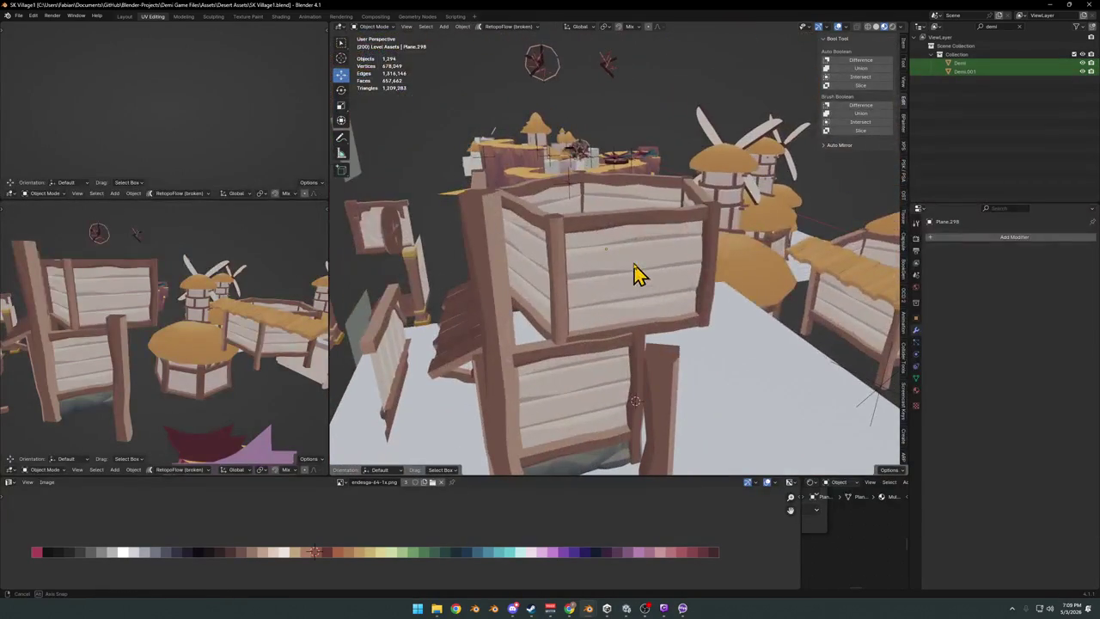
{"action": "mouse_move", "coordinate": [825, 269]}
{"action": "middle_mouse_down"}
{"action": "mouse_move", "coordinate": [791, 290]}
{"action": "mouse_move", "coordinate": [713, 283]}
{"action": "mouse_move", "coordinate": [731, 282]}
{"action": "mouse_move", "coordinate": [651, 300]}
{"action": "mouse_move", "coordinate": [667, 295]}
{"action": "mouse_move", "coordinate": [670, 271]}
{"action": "mouse_move", "coordinate": [621, 291]}
{"action": "mouse_move", "coordinate": [653, 297]}
{"action": "mouse_move", "coordinate": [604, 296]}
{"action": "mouse_move", "coordinate": [648, 299]}
{"action": "middle_mouse_up"}
{"action": "scroll", "coordinate": [634, 286], "scroll_direction": "up", "scroll_amount": 2}
{"action": "left_click", "coordinate": [604, 297]}
{"action": "left_click", "coordinate": [501, 287]}
{"action": "left_click", "coordinate": [505, 287]}
Hide the five front tower pieces including the left post, save, and select the stepped plank.
{"action": "mouse_move", "coordinate": [505, 287]}
{"action": "middle_mouse_down"}
{"action": "mouse_move", "coordinate": [530, 299]}
{"action": "mouse_move", "coordinate": [632, 283]}
{"action": "middle_mouse_up"}
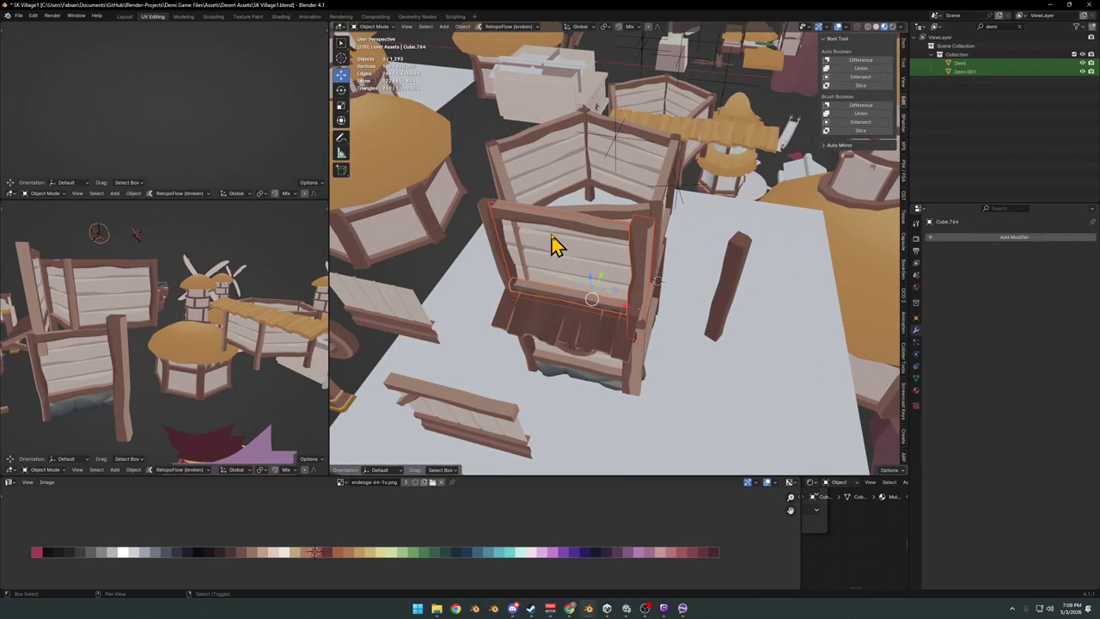
{"action": "left_click", "coordinate": [495, 260], "text": "shift"}
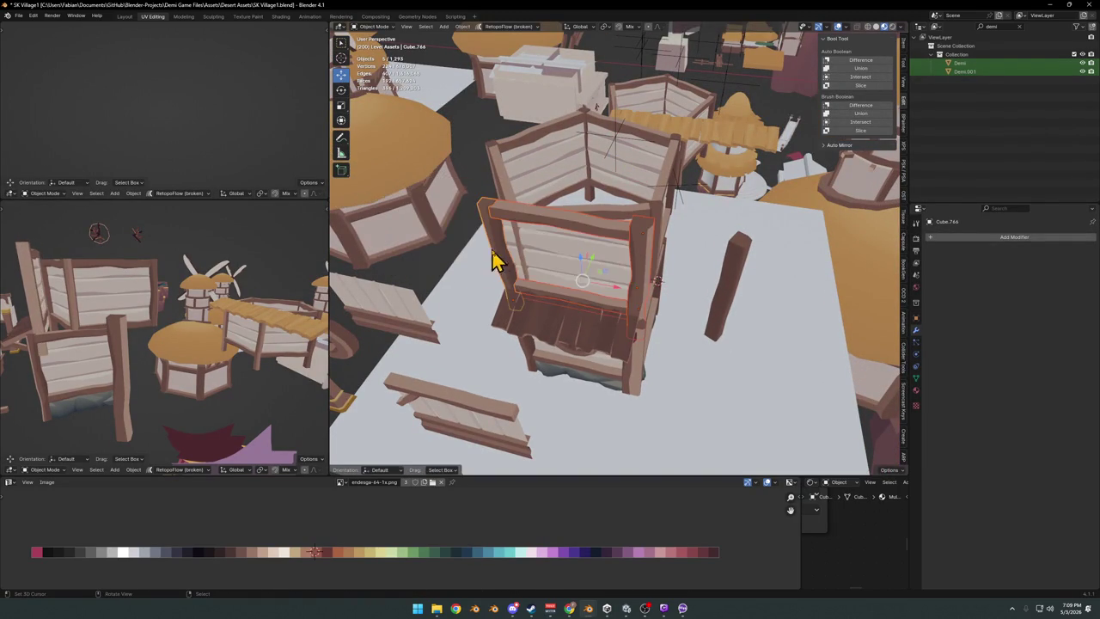
{"action": "key", "text": "h"}
{"action": "mouse_move", "coordinate": [651, 273]}
{"action": "middle_mouse_down"}
{"action": "mouse_move", "coordinate": [724, 287]}
{"action": "mouse_move", "coordinate": [668, 270]}
{"action": "mouse_move", "coordinate": [651, 318]}
{"action": "mouse_move", "coordinate": [638, 301]}
{"action": "mouse_move", "coordinate": [581, 363]}
{"action": "mouse_move", "coordinate": [608, 352]}
{"action": "mouse_move", "coordinate": [599, 359]}
{"action": "middle_mouse_up"}
{"action": "key", "text": "ctrl+s"}
{"action": "left_click", "coordinate": [581, 363]}
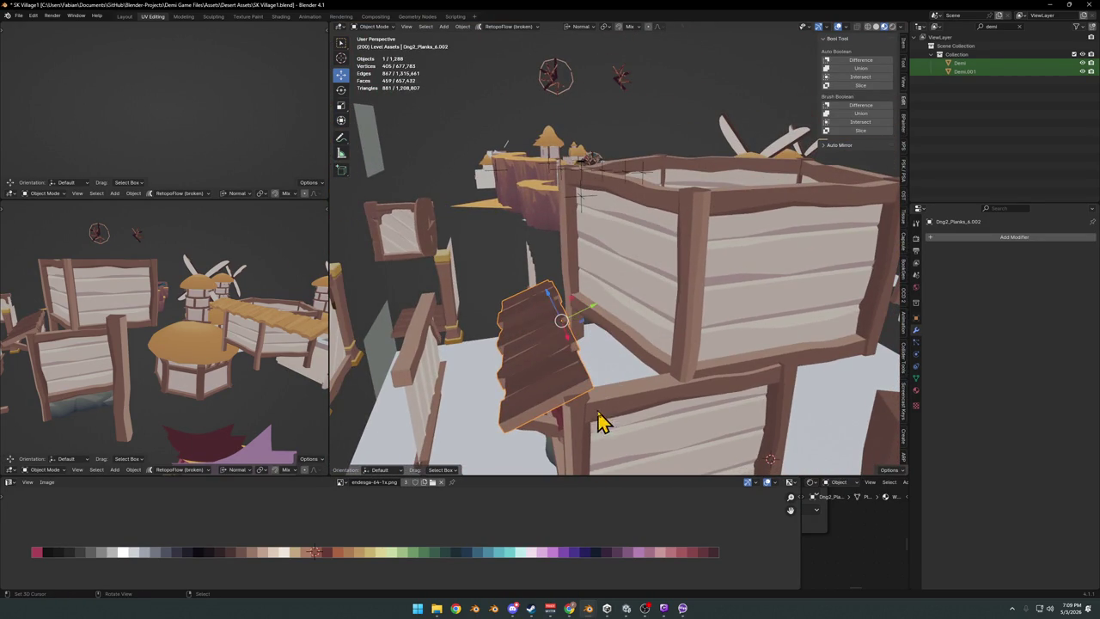
Move the stepped plank about 2.1 m along its length and stretch it along that axis.
{"action": "middle_click_drag", "start_coordinate": [599, 421], "coordinate": [577, 387]}
{"action": "key", "text": "g"}
{"action": "key", "text": "y"}
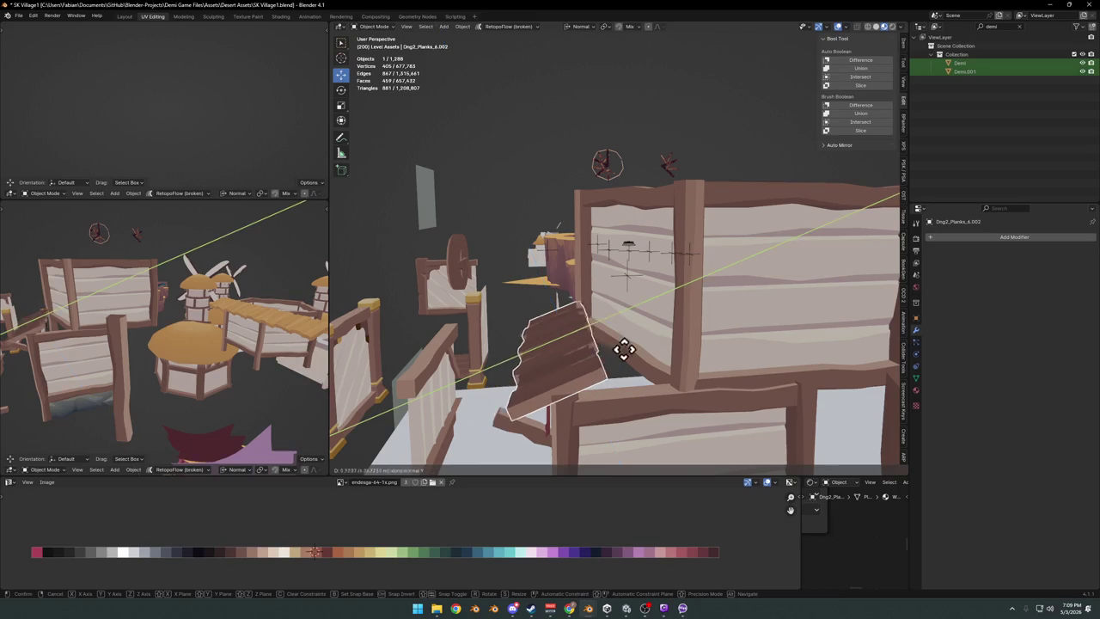
{"action": "left_click", "coordinate": [543, 379]}
{"action": "key", "text": "s"}
{"action": "key", "text": "y"}
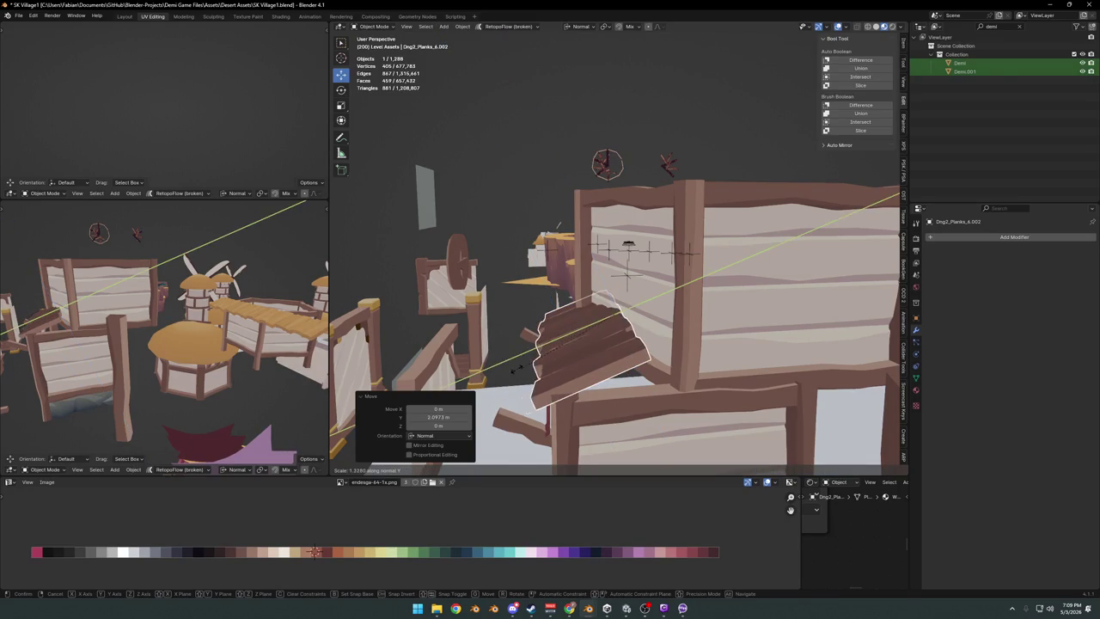
{"action": "mouse_move", "coordinate": [445, 376]}
{"action": "middle_mouse_down"}
{"action": "mouse_move", "coordinate": [646, 352]}
{"action": "mouse_move", "coordinate": [692, 358]}
{"action": "mouse_move", "coordinate": [606, 370]}
{"action": "mouse_move", "coordinate": [582, 344]}
{"action": "mouse_move", "coordinate": [582, 323]}
{"action": "mouse_move", "coordinate": [589, 336]}
{"action": "middle_mouse_up"}
Reposition the stretched plank along its length inside the plank box and save.
{"action": "left_click", "coordinate": [590, 336]}
{"action": "key", "text": "g"}
{"action": "key", "text": "y"}
{"action": "right_click", "coordinate": [574, 326]}
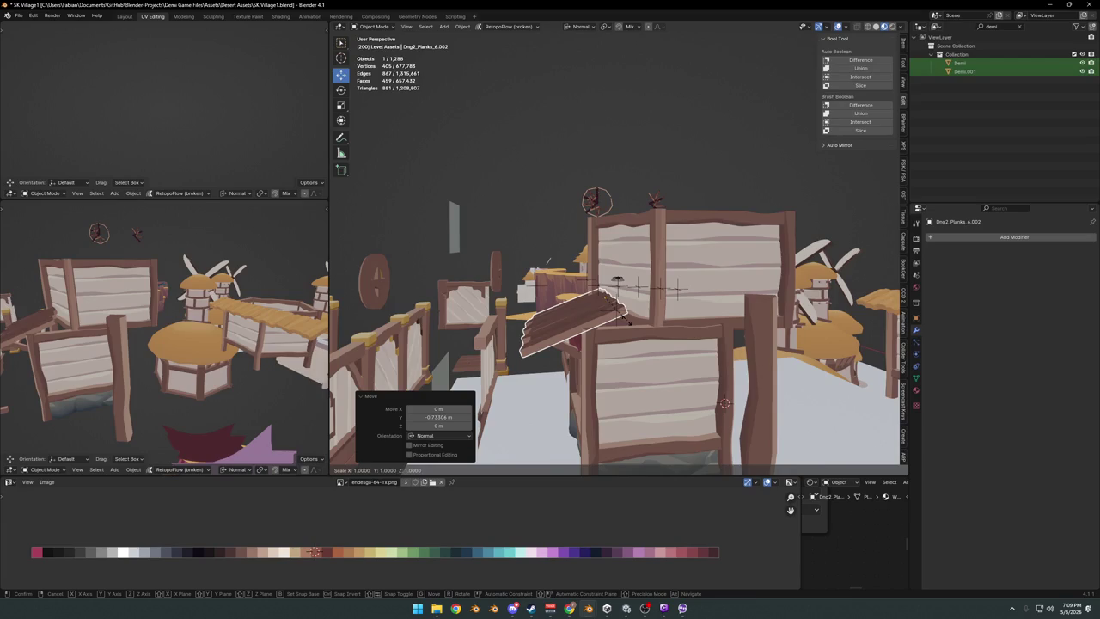
{"action": "key", "text": "g"}
{"action": "key", "text": "y"}
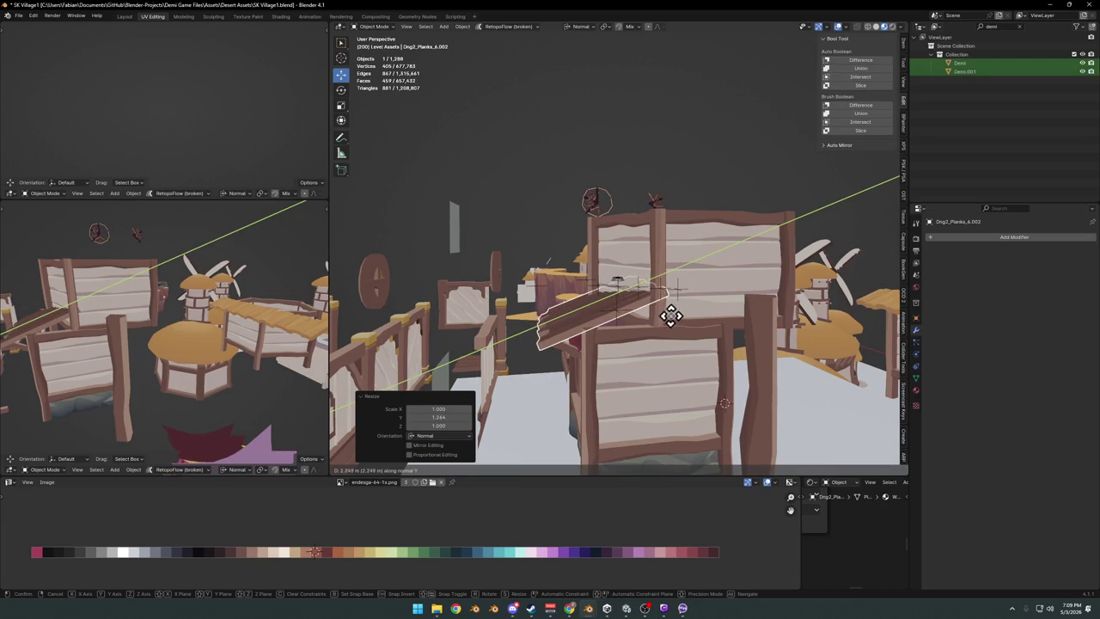
{"action": "left_click", "coordinate": [670, 317]}
{"action": "mouse_move", "coordinate": [675, 326]}
{"action": "middle_mouse_down"}
{"action": "mouse_move", "coordinate": [676, 352]}
{"action": "mouse_move", "coordinate": [623, 359]}
{"action": "mouse_move", "coordinate": [719, 332]}
{"action": "mouse_move", "coordinate": [644, 331]}
{"action": "middle_mouse_up"}
{"action": "scroll", "coordinate": [618, 344], "scroll_direction": "up", "scroll_amount": 3}
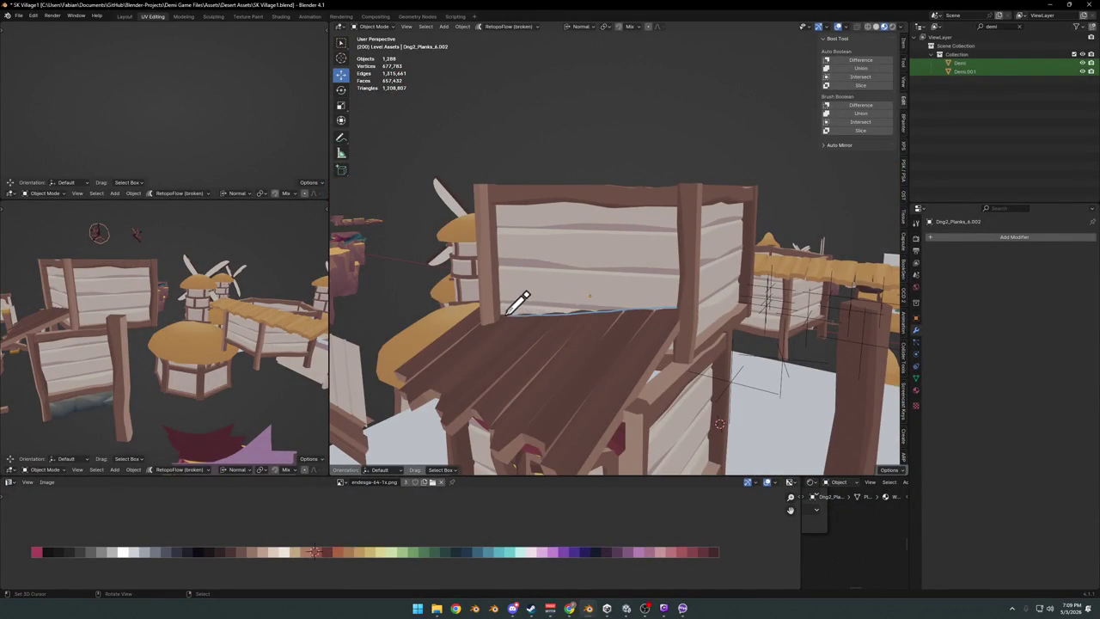
{"action": "mouse_move", "coordinate": [492, 323]}
{"action": "middle_mouse_down"}
{"action": "mouse_move", "coordinate": [544, 315]}
{"action": "mouse_move", "coordinate": [646, 353]}
{"action": "mouse_move", "coordinate": [651, 309]}
{"action": "mouse_move", "coordinate": [608, 333]}
{"action": "mouse_move", "coordinate": [650, 314]}
{"action": "mouse_move", "coordinate": [628, 358]}
{"action": "mouse_move", "coordinate": [651, 318]}
{"action": "mouse_move", "coordinate": [672, 309]}
{"action": "mouse_move", "coordinate": [624, 287]}
{"action": "mouse_move", "coordinate": [533, 284]}
{"action": "mouse_move", "coordinate": [619, 314]}
{"action": "mouse_move", "coordinate": [592, 263]}
{"action": "mouse_move", "coordinate": [631, 282]}
{"action": "mouse_move", "coordinate": [599, 293]}
{"action": "mouse_move", "coordinate": [619, 285]}
{"action": "mouse_move", "coordinate": [618, 309]}
{"action": "mouse_move", "coordinate": [577, 312]}
{"action": "mouse_move", "coordinate": [606, 305]}
{"action": "middle_mouse_up"}
{"action": "key", "text": "ctrl+s"}
Clear the plank copy's rotation so it lies flat.
{"action": "mouse_move", "coordinate": [692, 323]}
{"action": "middle_mouse_down"}
{"action": "mouse_move", "coordinate": [645, 310]}
{"action": "mouse_move", "coordinate": [648, 338]}
{"action": "mouse_move", "coordinate": [667, 324]}
{"action": "middle_mouse_up"}
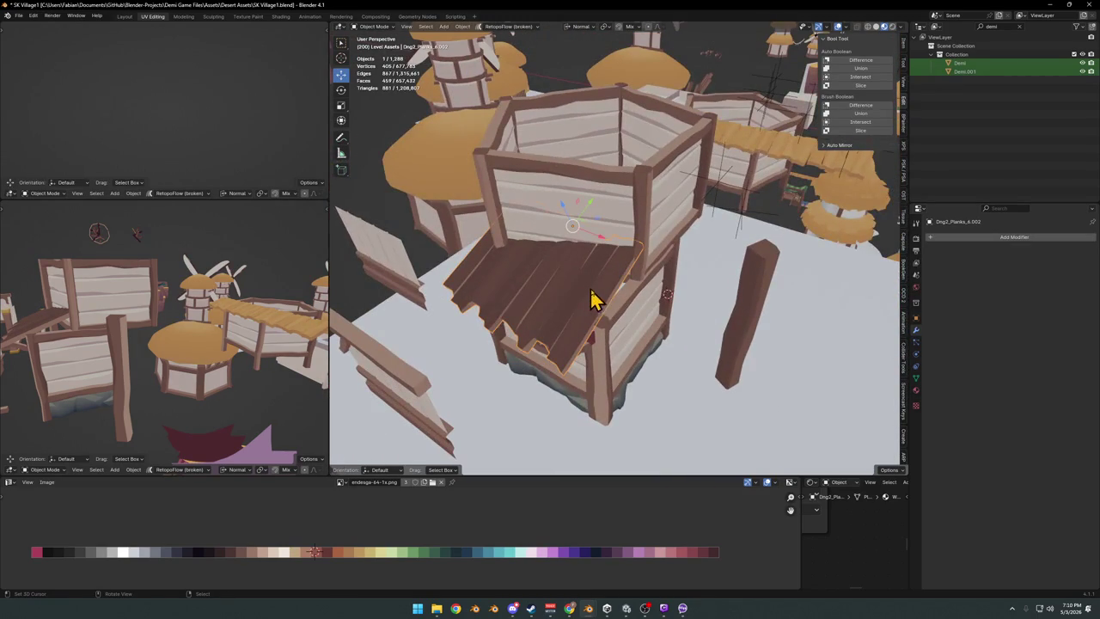
{"action": "key", "text": "alt+r"}
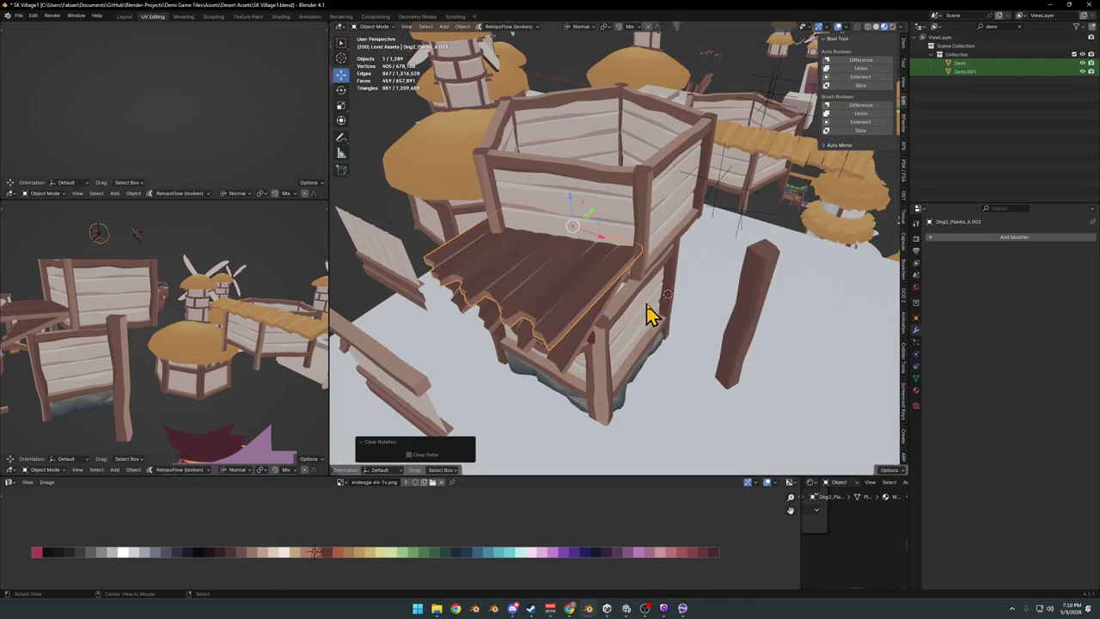
{"action": "mouse_move", "coordinate": [614, 295]}
{"action": "middle_mouse_down"}
{"action": "mouse_move", "coordinate": [615, 275]}
{"action": "mouse_move", "coordinate": [601, 287]}
{"action": "mouse_move", "coordinate": [630, 286]}
{"action": "mouse_move", "coordinate": [592, 268]}
{"action": "middle_mouse_up"}
{"action": "middle_click_drag", "start_coordinate": [638, 320], "coordinate": [643, 314]}
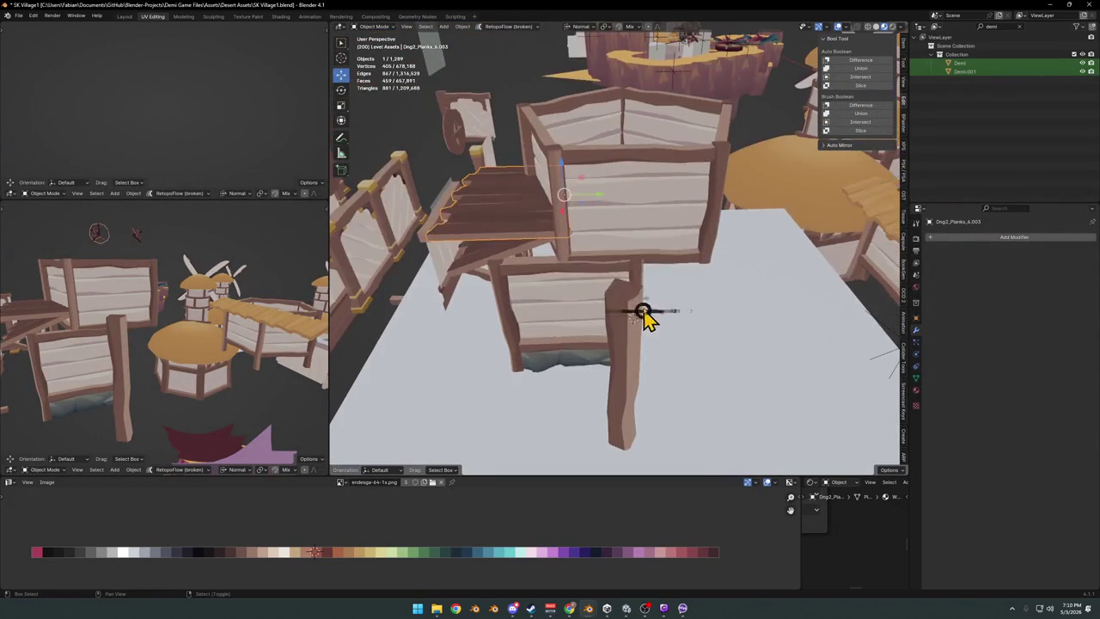
Move the flat plank out beside the tower and lower it along Z.
{"action": "key", "text": "shift+s"}
{"action": "key", "text": "g"}
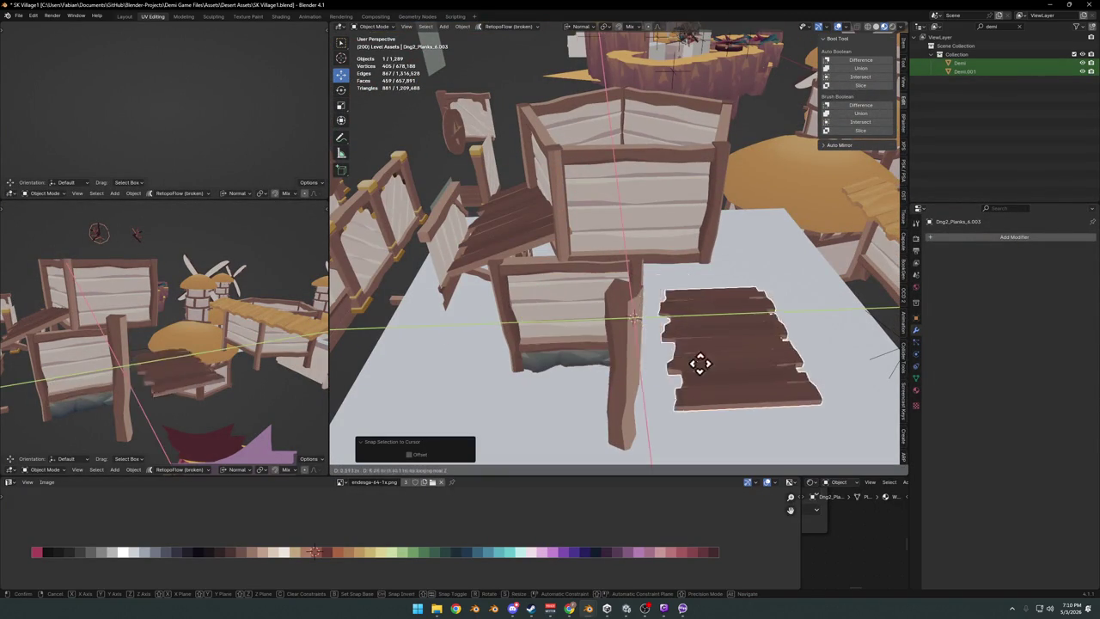
{"action": "left_click", "coordinate": [651, 351]}
{"action": "scroll", "coordinate": [683, 318], "scroll_direction": "up", "scroll_amount": 4}
{"action": "middle_click_drag", "start_coordinate": [678, 308], "coordinate": [616, 309]}
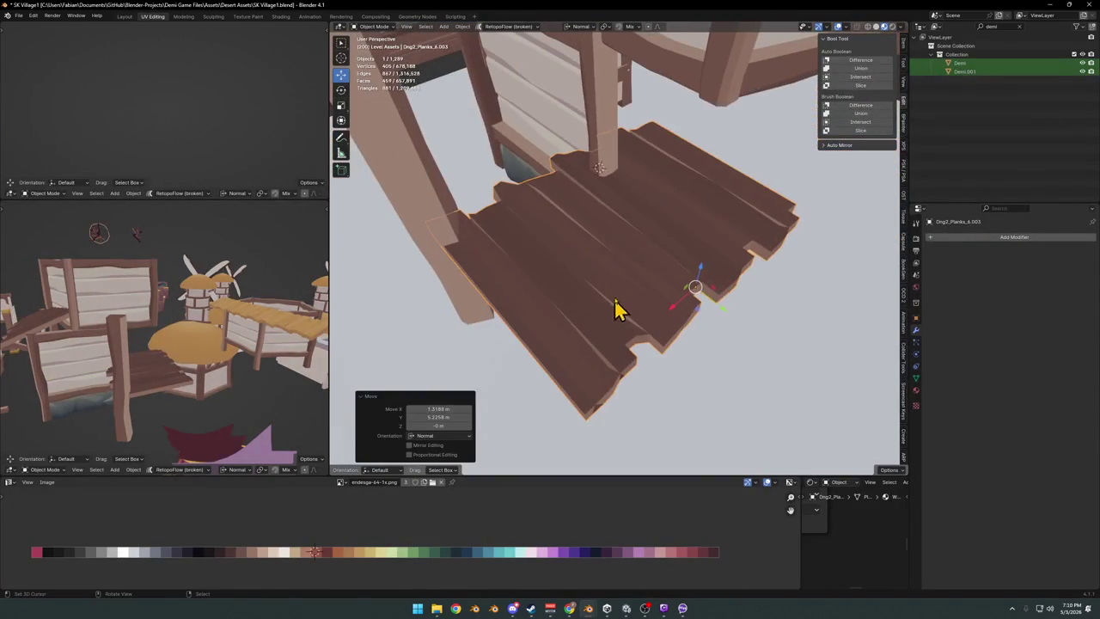
{"action": "key", "text": "z"}
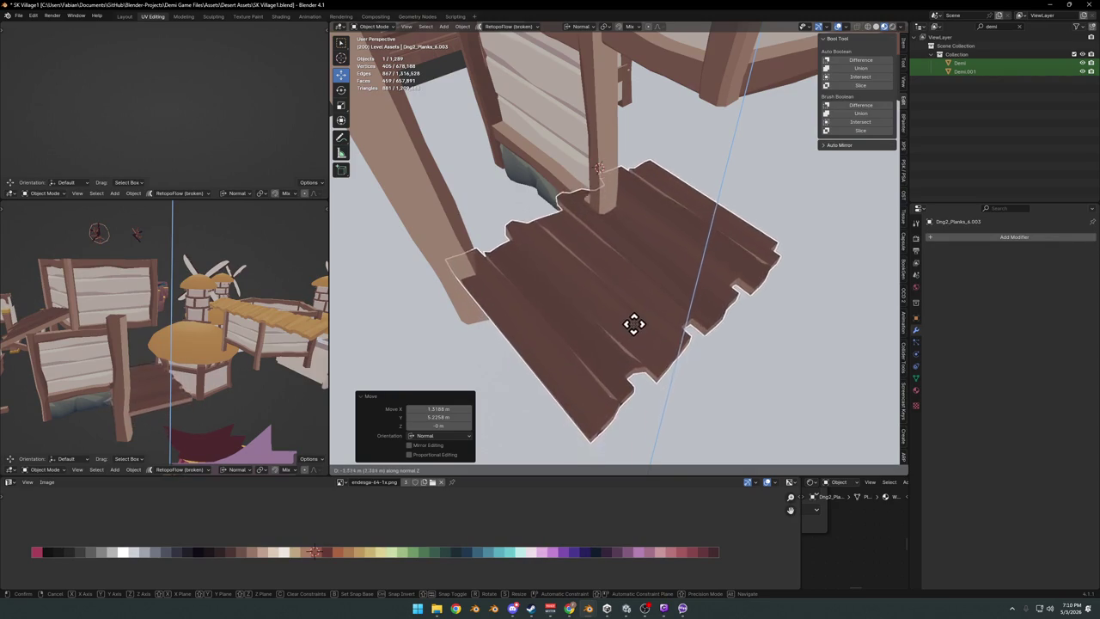
{"action": "left_click", "coordinate": [583, 344]}
{"action": "middle_click_drag", "start_coordinate": [583, 344], "coordinate": [574, 431]}
{"action": "left_click", "coordinate": [574, 431]}
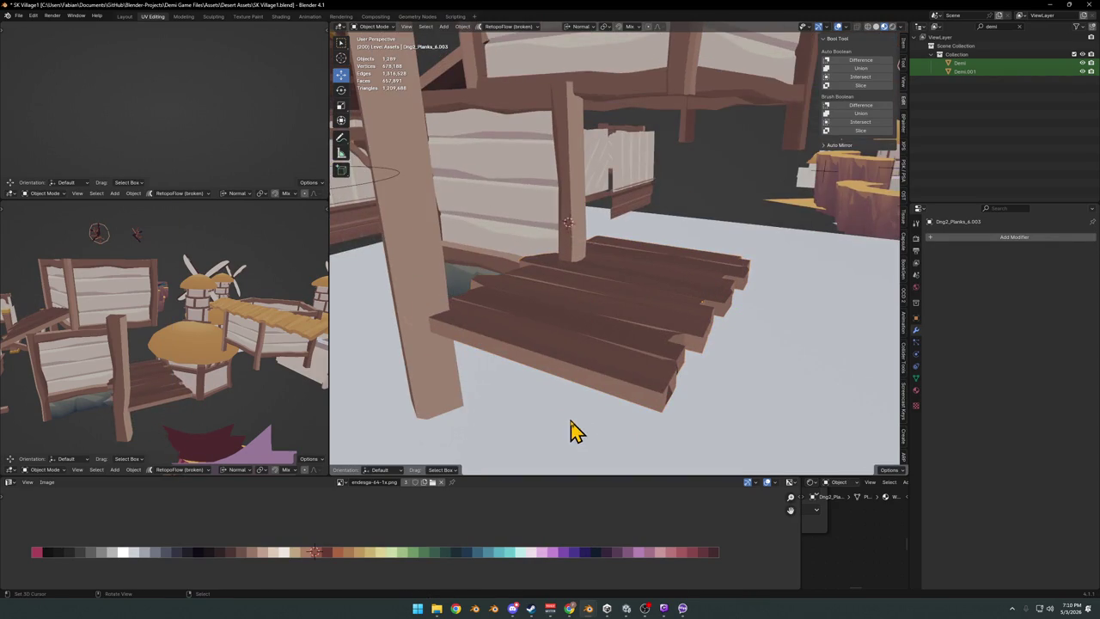
Snap the Demi character to the 3D cursor on the plank steps.
{"action": "left_click", "coordinate": [974, 70]}
{"action": "key", "text": "shift+s"}
{"action": "left_click", "coordinate": [688, 290]}
{"action": "mouse_move", "coordinate": [687, 289]}
{"action": "middle_mouse_down"}
{"action": "mouse_move", "coordinate": [682, 248]}
{"action": "mouse_move", "coordinate": [673, 272]}
{"action": "mouse_move", "coordinate": [696, 276]}
{"action": "mouse_move", "coordinate": [658, 266]}
{"action": "mouse_move", "coordinate": [662, 289]}
{"action": "middle_mouse_up"}
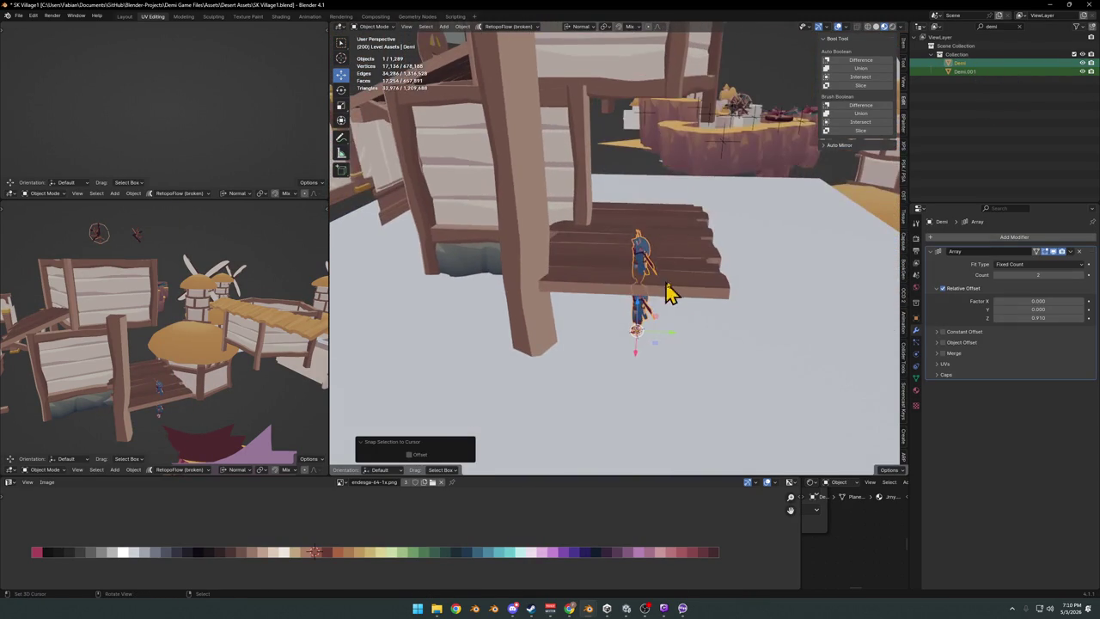
Lower the top plank of the steps and shift it along Y.
{"action": "left_click", "coordinate": [700, 288]}
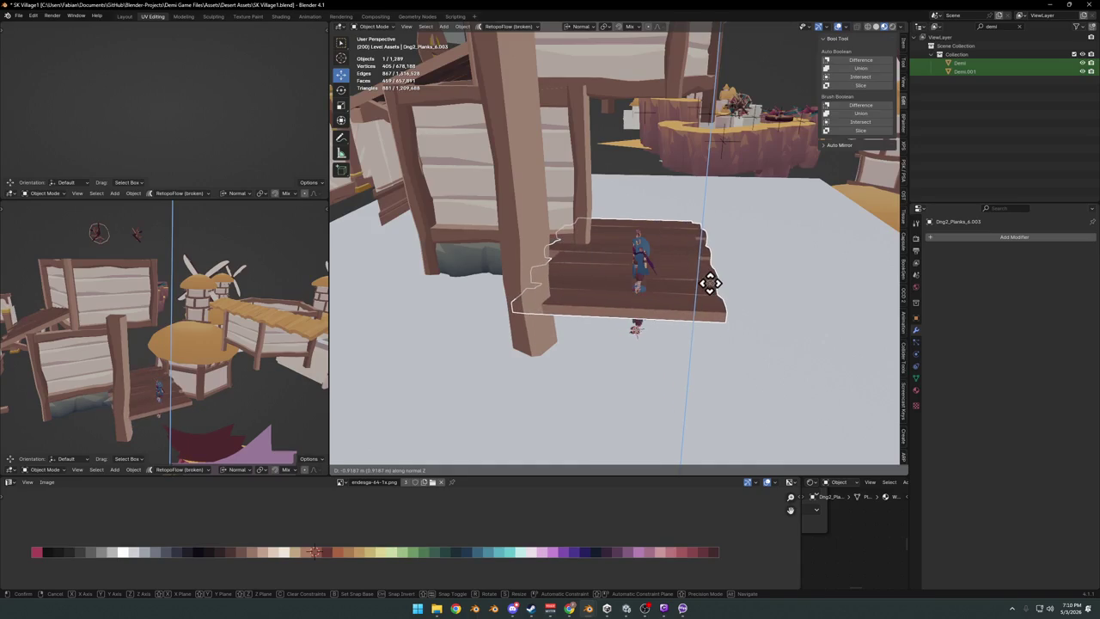
{"action": "left_click", "coordinate": [714, 297]}
{"action": "mouse_move", "coordinate": [714, 297]}
{"action": "middle_mouse_down"}
{"action": "mouse_move", "coordinate": [677, 286]}
{"action": "mouse_move", "coordinate": [581, 301]}
{"action": "mouse_move", "coordinate": [667, 292]}
{"action": "middle_mouse_up"}
{"action": "key", "text": "g"}
{"action": "key", "text": "y"}
{"action": "left_click", "coordinate": [692, 275]}
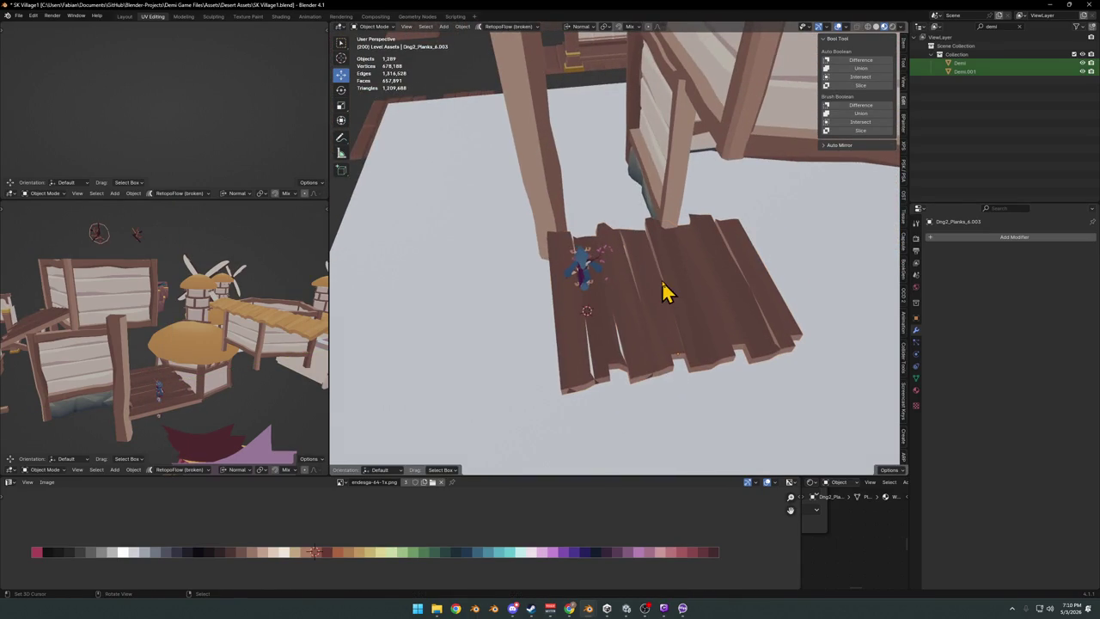
Widen the top plank along X and slide it sideways along X.
{"action": "key", "text": "s"}
{"action": "key", "text": "x"}
{"action": "key", "text": "x"}
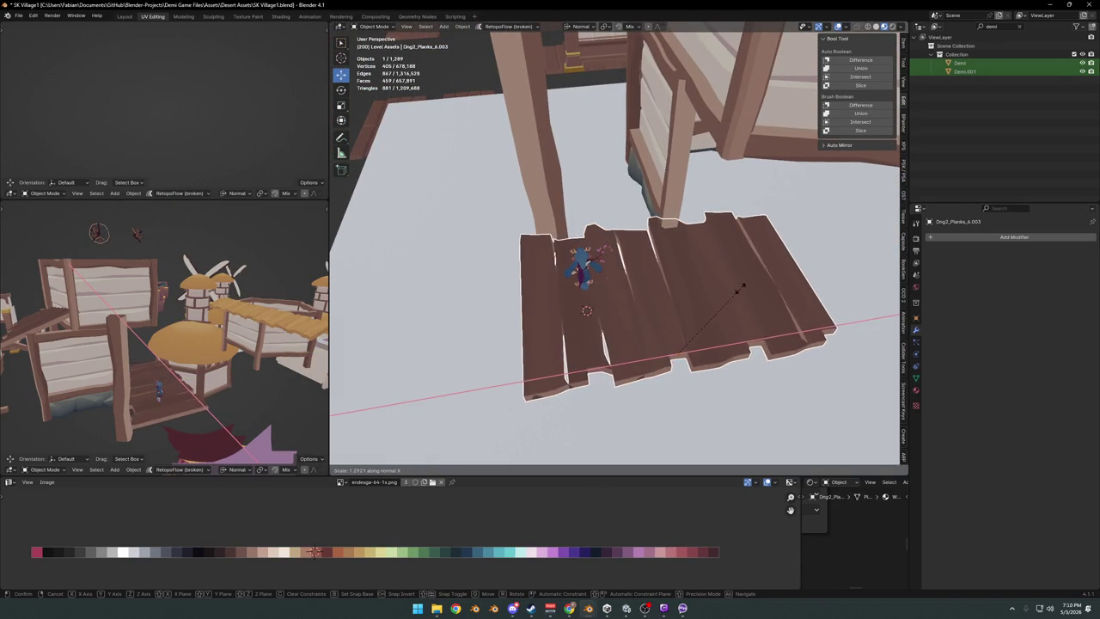
{"action": "left_click", "coordinate": [731, 292]}
{"action": "mouse_move", "coordinate": [570, 253]}
{"action": "middle_mouse_down"}
{"action": "mouse_move", "coordinate": [592, 274]}
{"action": "mouse_move", "coordinate": [694, 241]}
{"action": "mouse_move", "coordinate": [650, 264]}
{"action": "mouse_move", "coordinate": [698, 269]}
{"action": "middle_mouse_up"}
{"action": "key", "text": "g"}
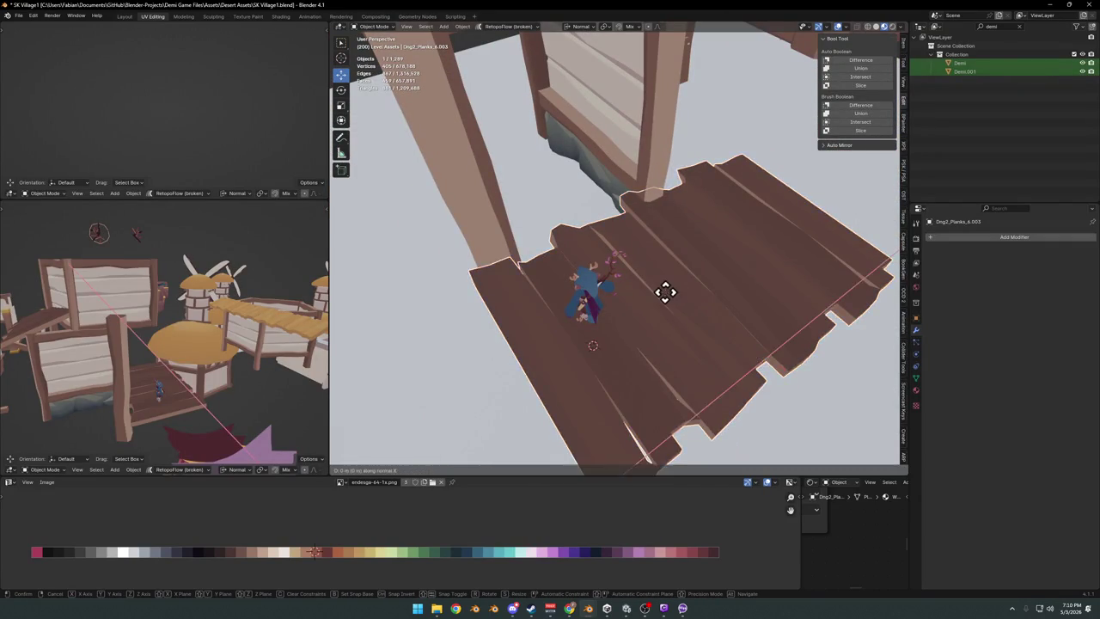
{"action": "key", "text": "x"}
{"action": "left_click", "coordinate": [697, 283]}
Slide the planks along X so the steps line up under the post.
{"action": "mouse_move", "coordinate": [712, 290]}
{"action": "middle_mouse_down"}
{"action": "mouse_move", "coordinate": [658, 275]}
{"action": "mouse_move", "coordinate": [742, 246]}
{"action": "mouse_move", "coordinate": [776, 284]}
{"action": "mouse_move", "coordinate": [687, 295]}
{"action": "mouse_move", "coordinate": [680, 252]}
{"action": "middle_mouse_up"}
{"action": "scroll", "coordinate": [687, 284], "scroll_direction": "down", "scroll_amount": 2}
{"action": "scroll", "coordinate": [684, 286], "scroll_direction": "up", "scroll_amount": 2}
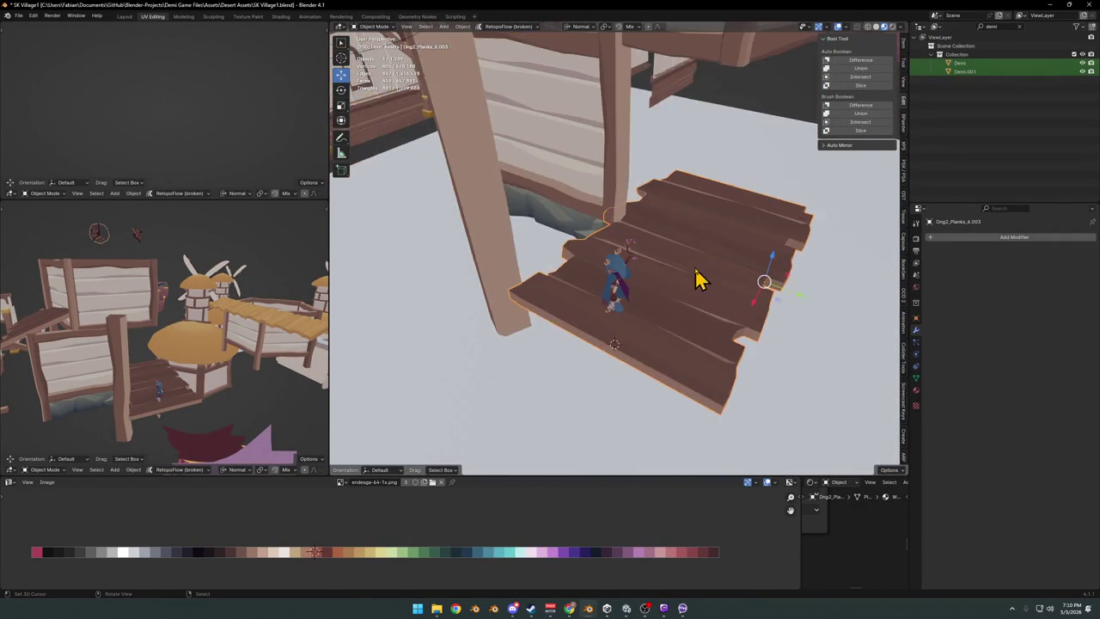
{"action": "scroll", "coordinate": [700, 277], "scroll_direction": "up", "scroll_amount": 2}
{"action": "scroll", "coordinate": [704, 301], "scroll_direction": "up", "scroll_amount": 1}
{"action": "scroll", "coordinate": [690, 300], "scroll_direction": "up", "scroll_amount": 2}
{"action": "mouse_move", "coordinate": [728, 286]}
{"action": "middle_mouse_down"}
{"action": "mouse_move", "coordinate": [690, 312]}
{"action": "mouse_move", "coordinate": [739, 278]}
{"action": "middle_mouse_up"}
{"action": "scroll", "coordinate": [685, 285], "scroll_direction": "down", "scroll_amount": 2}
{"action": "key", "text": "g"}
{"action": "key", "text": "x"}
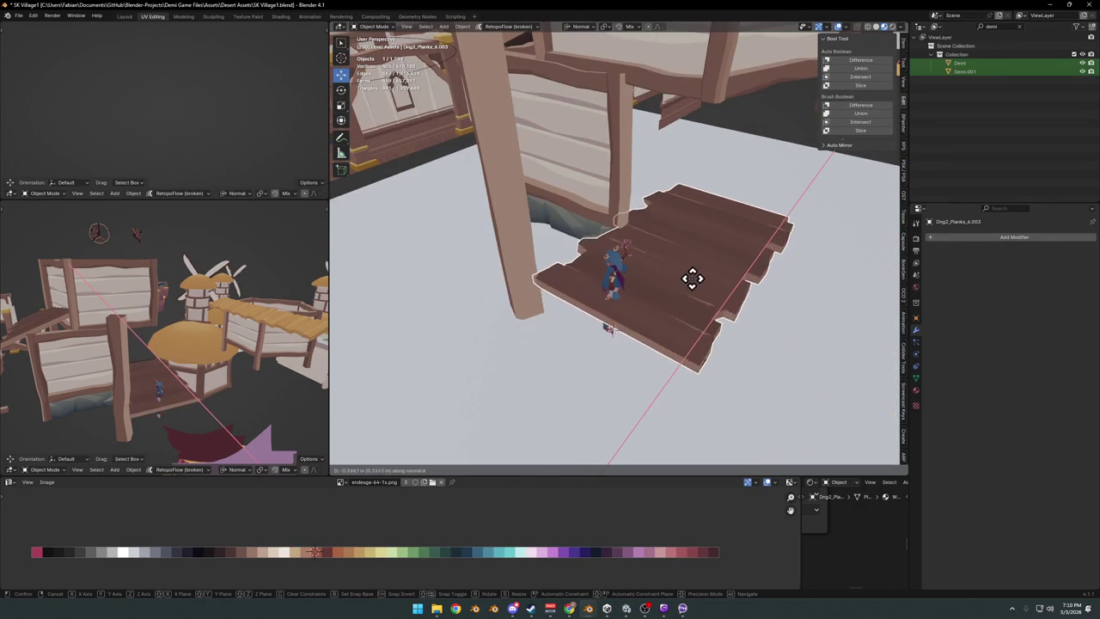
{"action": "left_click", "coordinate": [696, 279]}
Inspect the plank area from a low angle and save SK Village1.blend.
{"action": "scroll", "coordinate": [687, 292], "scroll_direction": "up", "scroll_amount": 2}
{"action": "mouse_move", "coordinate": [659, 300]}
{"action": "middle_mouse_down"}
{"action": "mouse_move", "coordinate": [771, 271]}
{"action": "mouse_move", "coordinate": [597, 300]}
{"action": "middle_mouse_up"}
{"action": "scroll", "coordinate": [604, 248], "scroll_direction": "down", "scroll_amount": 2}
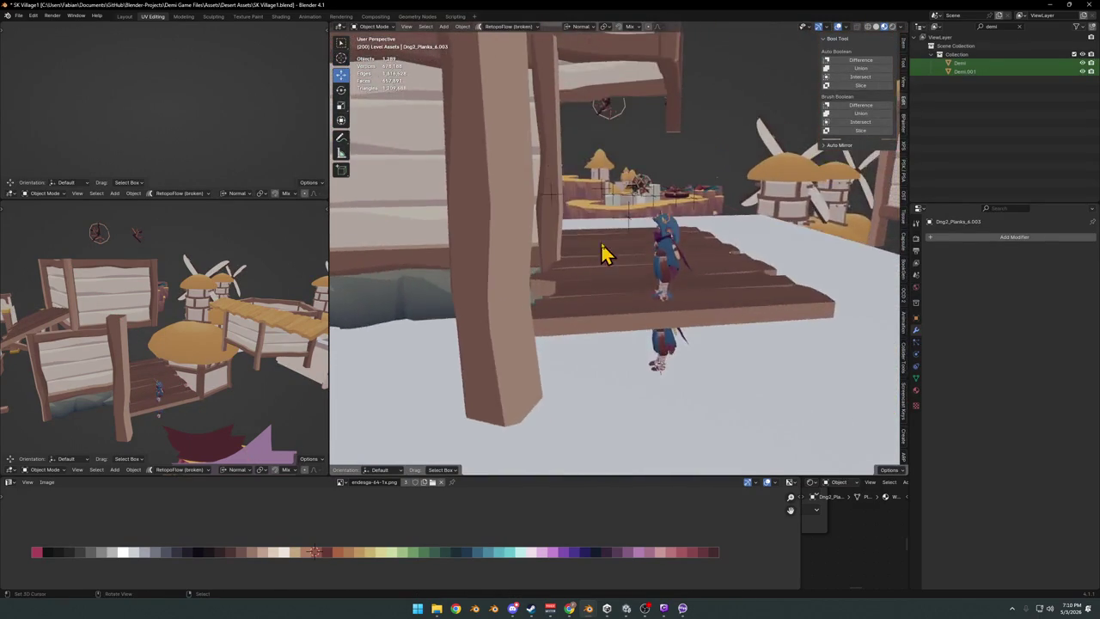
{"action": "scroll", "coordinate": [638, 277], "scroll_direction": "down", "scroll_amount": 2}
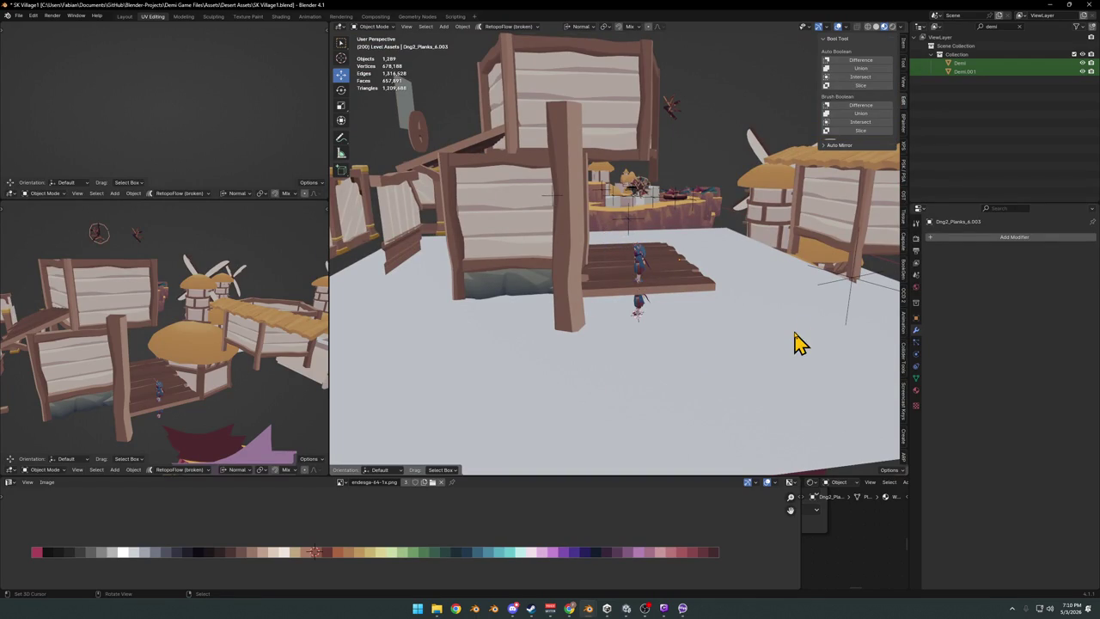
{"action": "mouse_move", "coordinate": [577, 286]}
{"action": "middle_mouse_down"}
{"action": "mouse_move", "coordinate": [614, 250]}
{"action": "mouse_move", "coordinate": [597, 228]}
{"action": "mouse_move", "coordinate": [650, 275]}
{"action": "mouse_move", "coordinate": [613, 282]}
{"action": "mouse_move", "coordinate": [677, 287]}
{"action": "mouse_move", "coordinate": [685, 300]}
{"action": "mouse_move", "coordinate": [587, 315]}
{"action": "mouse_move", "coordinate": [624, 296]}
{"action": "mouse_move", "coordinate": [694, 295]}
{"action": "mouse_move", "coordinate": [696, 307]}
{"action": "middle_mouse_up"}
{"action": "key", "text": "ctrl+s"}
{"action": "scroll", "coordinate": [626, 300], "scroll_direction": "up", "scroll_amount": 5}
{"action": "scroll", "coordinate": [625, 297], "scroll_direction": "down", "scroll_amount": 3}
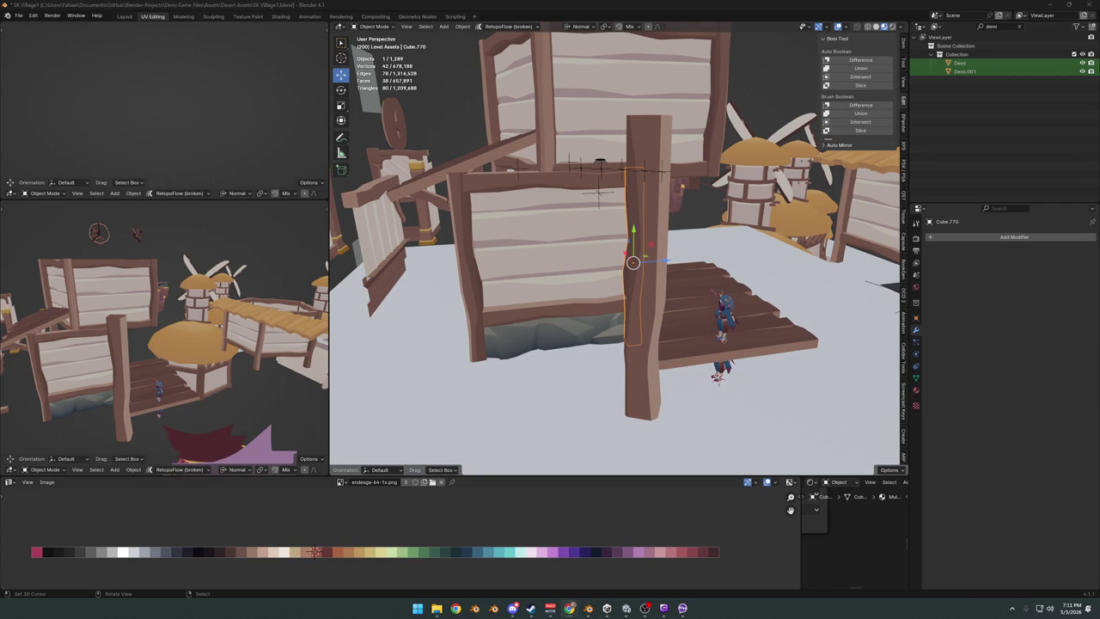
Orbit the village, save, deselect the post, and select the windmill tower house.
{"action": "mouse_move", "coordinate": [829, 216]}
{"action": "middle_mouse_down"}
{"action": "mouse_move", "coordinate": [692, 279]}
{"action": "mouse_move", "coordinate": [658, 270]}
{"action": "middle_mouse_up"}
{"action": "key", "text": "ctrl+s"}
{"action": "mouse_move", "coordinate": [523, 327]}
{"action": "middle_mouse_down"}
{"action": "mouse_move", "coordinate": [576, 305]}
{"action": "mouse_move", "coordinate": [633, 304]}
{"action": "middle_mouse_up"}
{"action": "key", "text": "alt+a"}
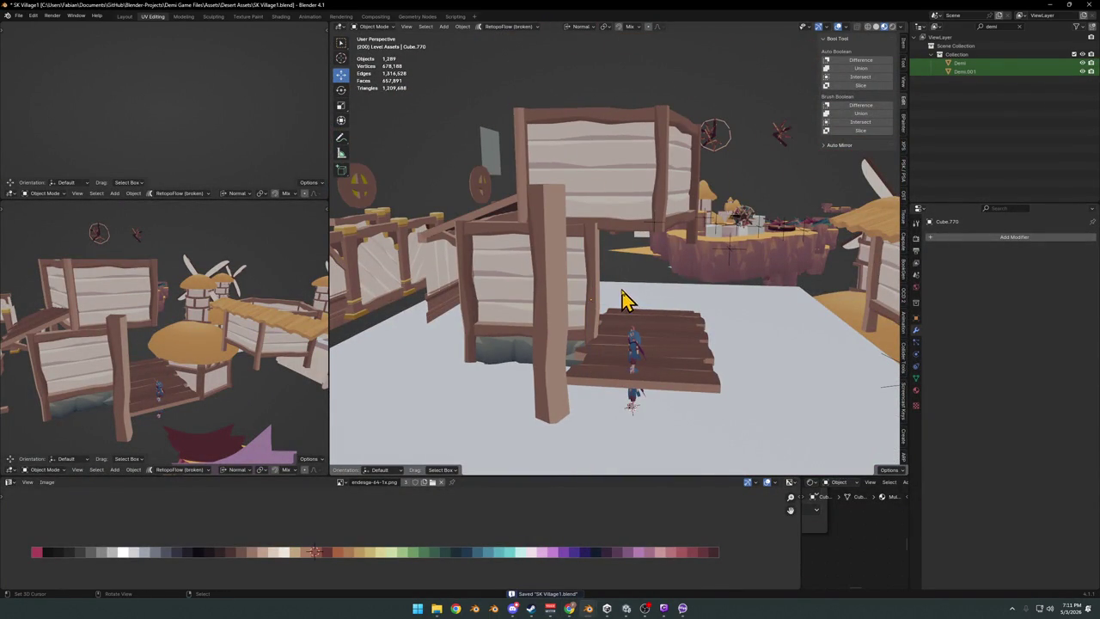
{"action": "mouse_move", "coordinate": [668, 292]}
{"action": "middle_mouse_down"}
{"action": "mouse_move", "coordinate": [651, 314]}
{"action": "mouse_move", "coordinate": [704, 306]}
{"action": "mouse_move", "coordinate": [653, 284]}
{"action": "mouse_move", "coordinate": [746, 283]}
{"action": "mouse_move", "coordinate": [719, 287]}
{"action": "mouse_move", "coordinate": [728, 278]}
{"action": "middle_mouse_up"}
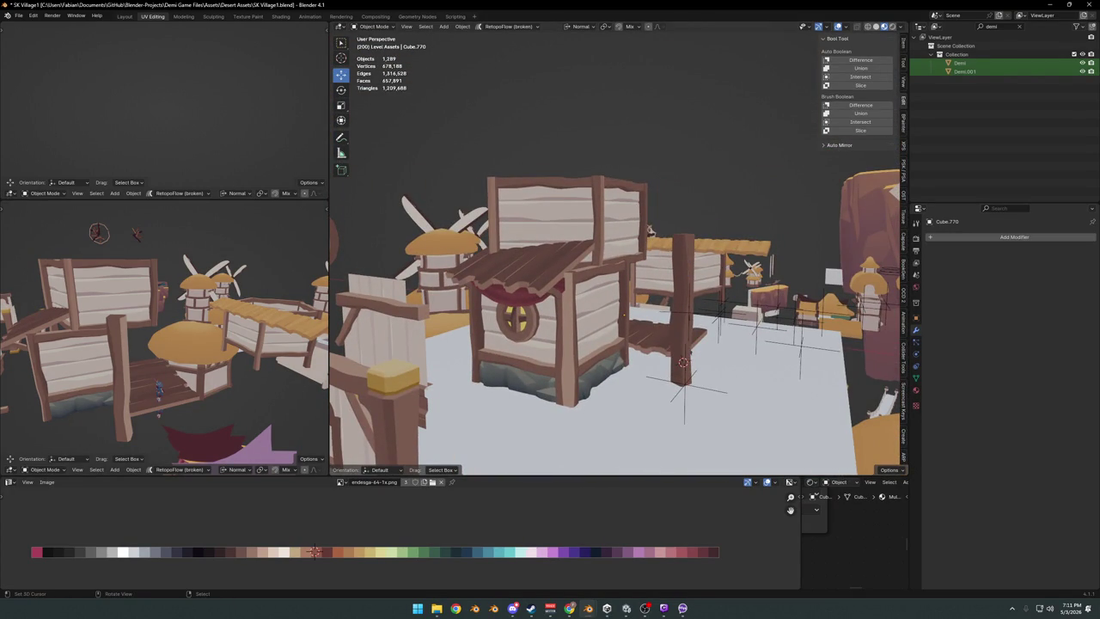
{"action": "mouse_move", "coordinate": [827, 291]}
{"action": "middle_mouse_down"}
{"action": "mouse_move", "coordinate": [708, 332]}
{"action": "mouse_move", "coordinate": [633, 263]}
{"action": "mouse_move", "coordinate": [405, 177]}
{"action": "mouse_move", "coordinate": [413, 122]}
{"action": "middle_mouse_up"}
{"action": "left_click", "coordinate": [413, 122]}
Reveal the tower's hidden mesh in Edit Mode and select only the mushroom roof.
{"action": "mouse_move", "coordinate": [447, 86]}
{"action": "middle_mouse_down"}
{"action": "mouse_move", "coordinate": [803, 209]}
{"action": "mouse_move", "coordinate": [613, 270]}
{"action": "mouse_move", "coordinate": [824, 234]}
{"action": "mouse_move", "coordinate": [780, 246]}
{"action": "middle_mouse_up"}
{"action": "key", "text": "Tab"}
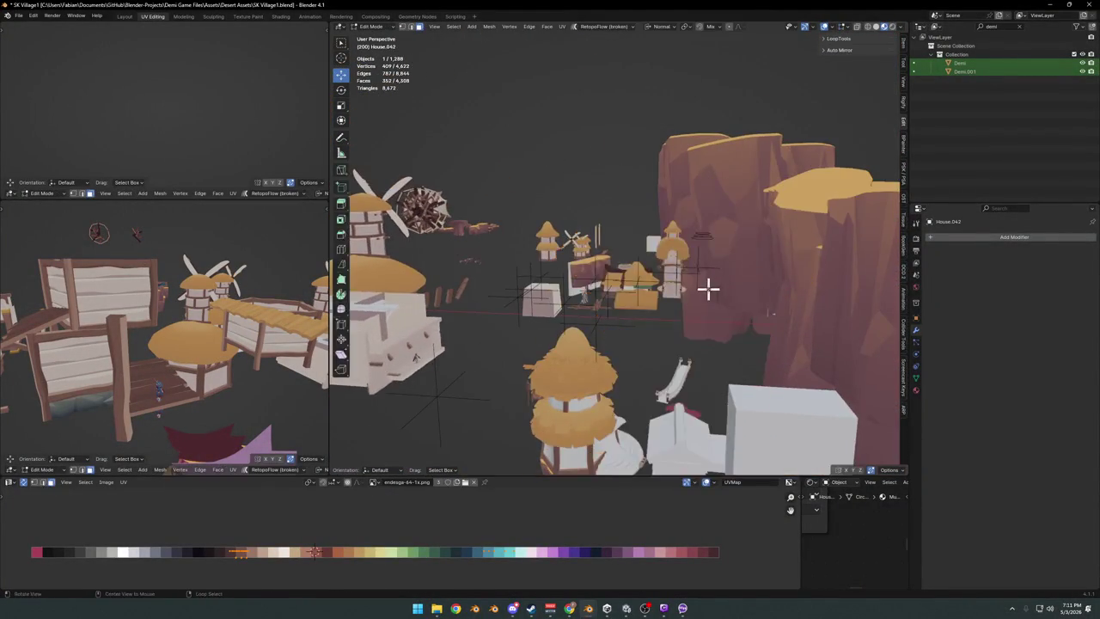
{"action": "key", "text": "alt+h"}
{"action": "key", "text": "alt+a"}
{"action": "mouse_move", "coordinate": [711, 297]}
{"action": "middle_mouse_down"}
{"action": "mouse_move", "coordinate": [694, 282]}
{"action": "mouse_move", "coordinate": [607, 300]}
{"action": "mouse_move", "coordinate": [659, 293]}
{"action": "middle_mouse_up"}
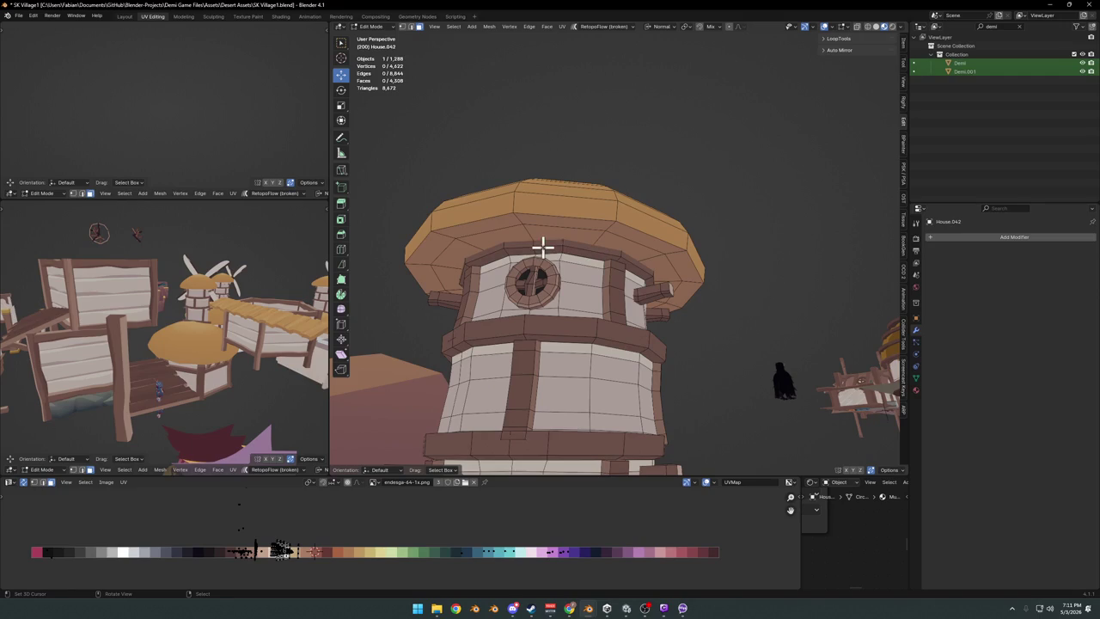
{"action": "middle_click_drag", "start_coordinate": [459, 230], "coordinate": [607, 262]}
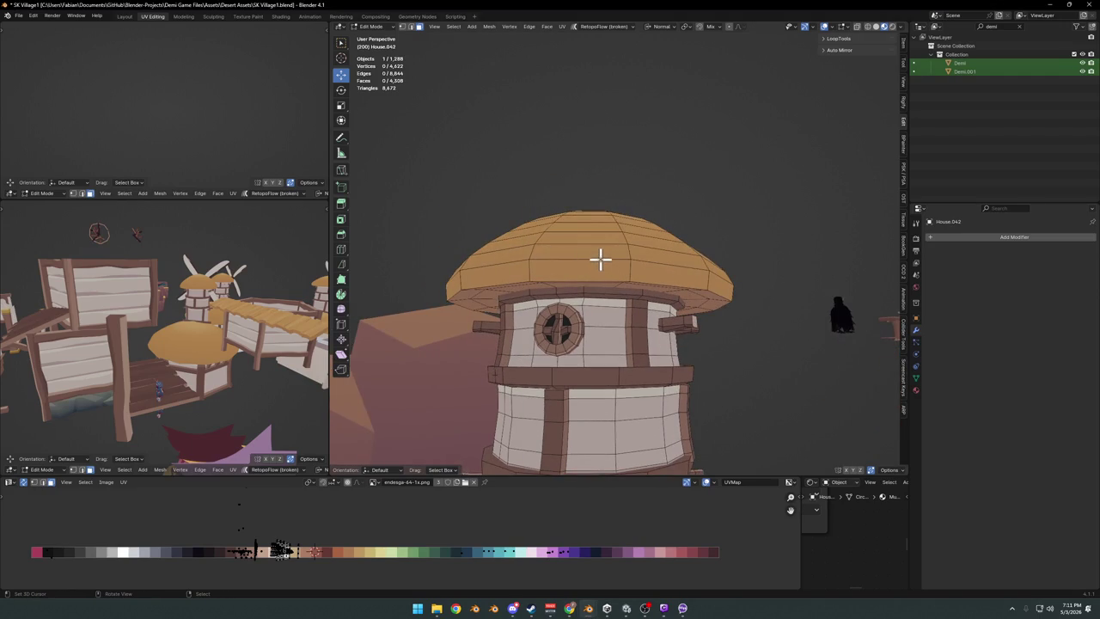
{"action": "key", "text": "l"}
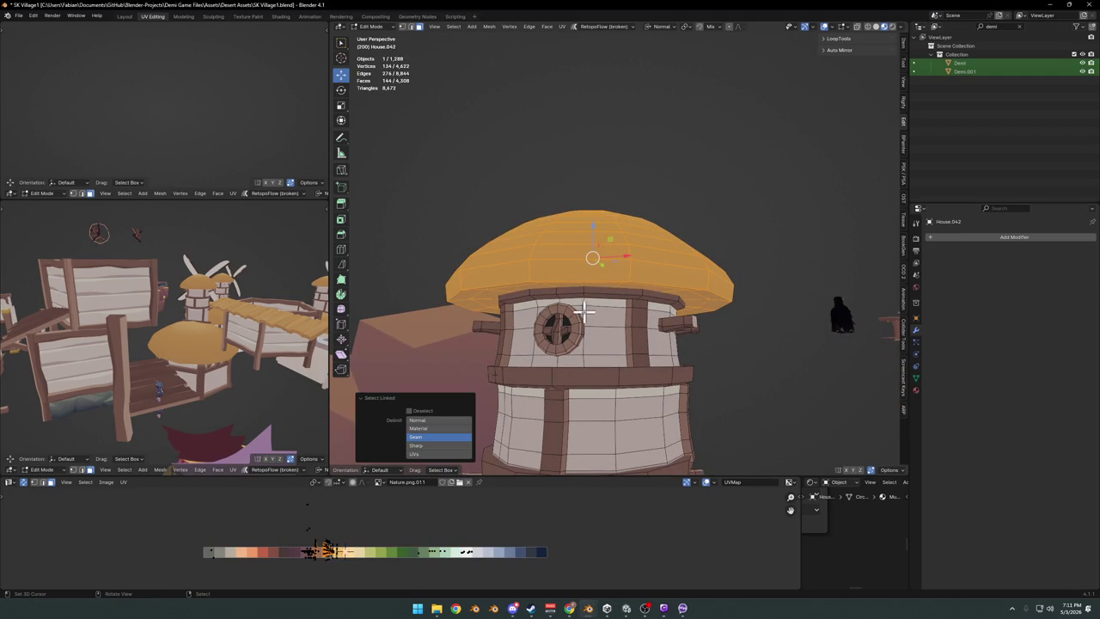
{"action": "key", "text": "l"}
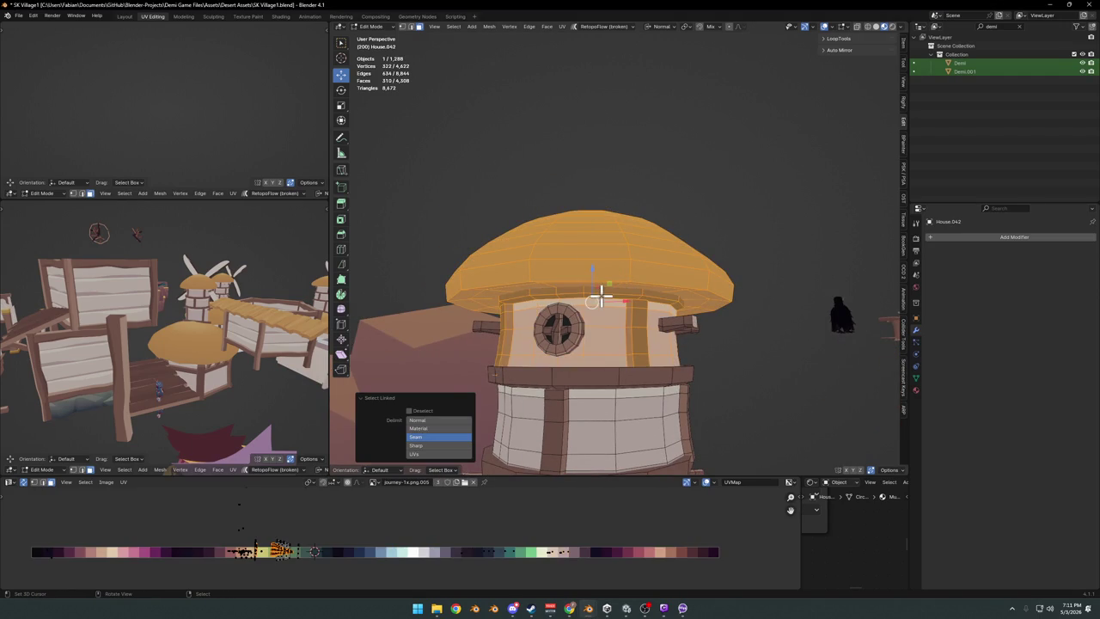
{"action": "middle_click_drag", "start_coordinate": [593, 300], "coordinate": [656, 278]}
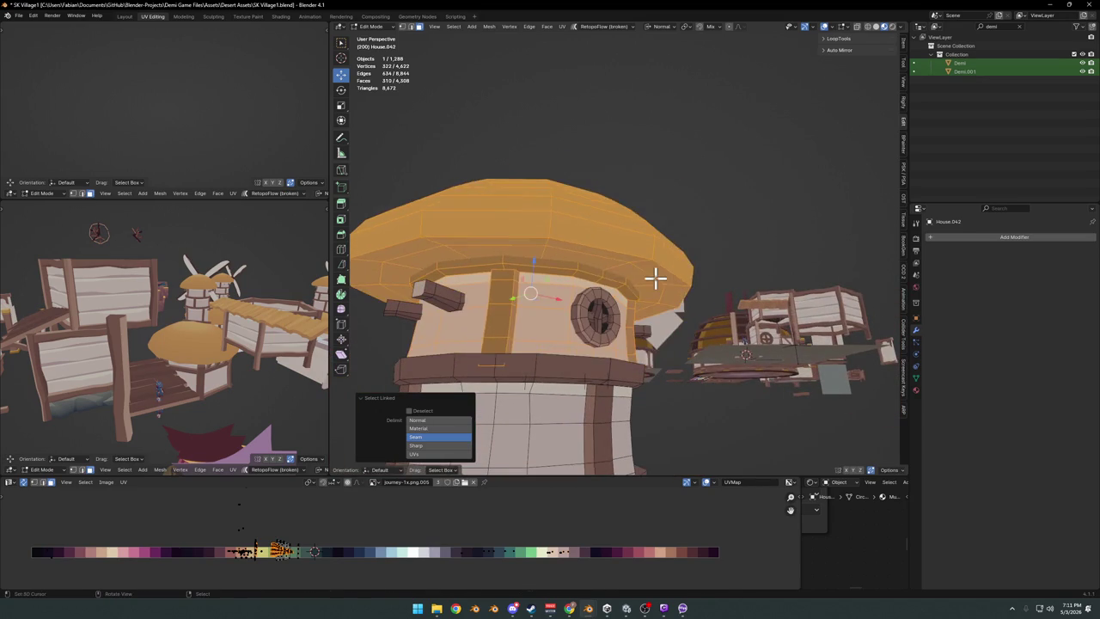
{"action": "key", "text": "alt+a"}
{"action": "key", "text": "l"}
Duplicate the roof in place, separate it as House.043, and set its origin to geometry.
{"action": "key", "text": "shift+d"}
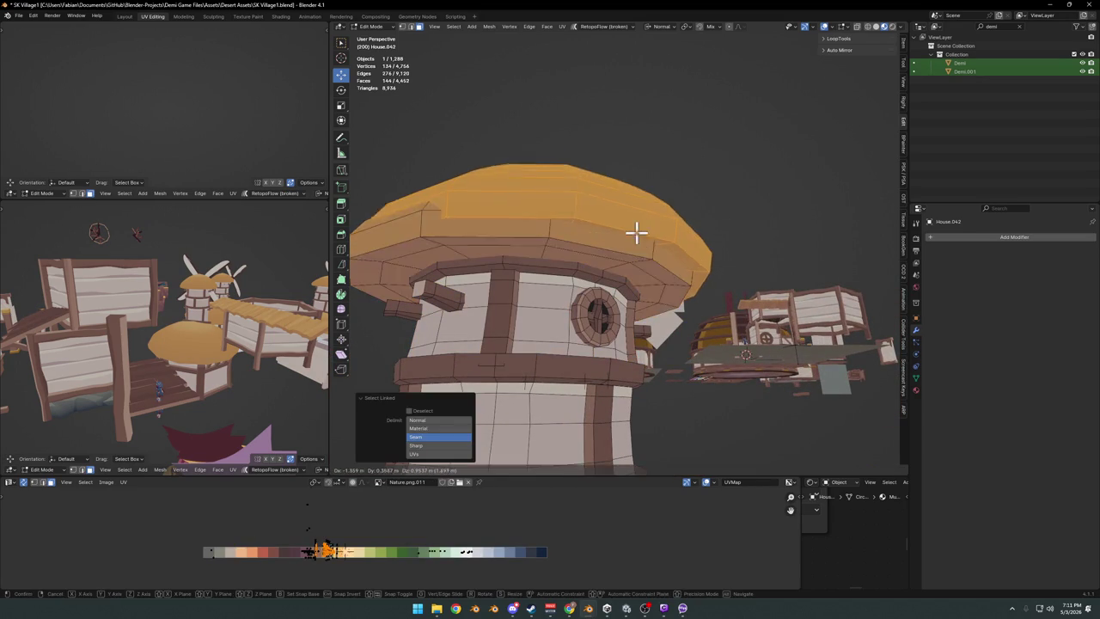
{"action": "right_click", "coordinate": [627, 232]}
{"action": "left_click", "coordinate": [627, 234]}
{"action": "key", "text": "Tab"}
{"action": "left_click", "coordinate": [623, 236]}
{"action": "right_click", "coordinate": [658, 232]}
{"action": "left_click", "coordinate": [602, 258]}
{"action": "scroll", "coordinate": [567, 215], "scroll_direction": "down", "scroll_amount": 5}
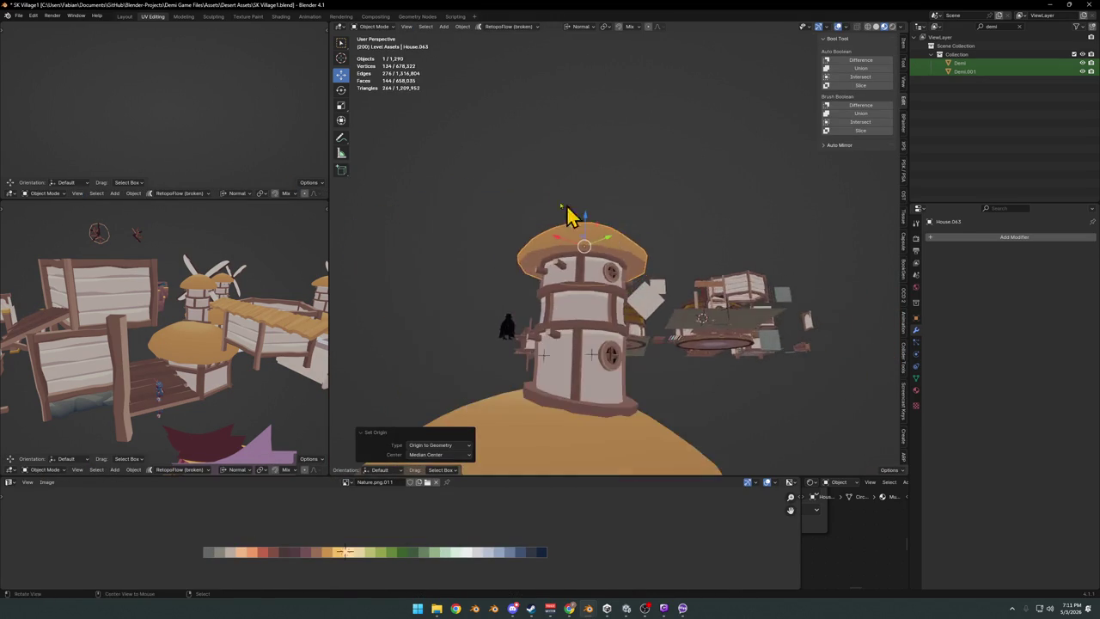
{"action": "scroll", "coordinate": [567, 215], "scroll_direction": "down", "scroll_amount": 5}
{"action": "middle_click_drag", "start_coordinate": [567, 214], "coordinate": [535, 300]}
{"action": "scroll", "coordinate": [543, 297], "scroll_direction": "up", "scroll_amount": 2}
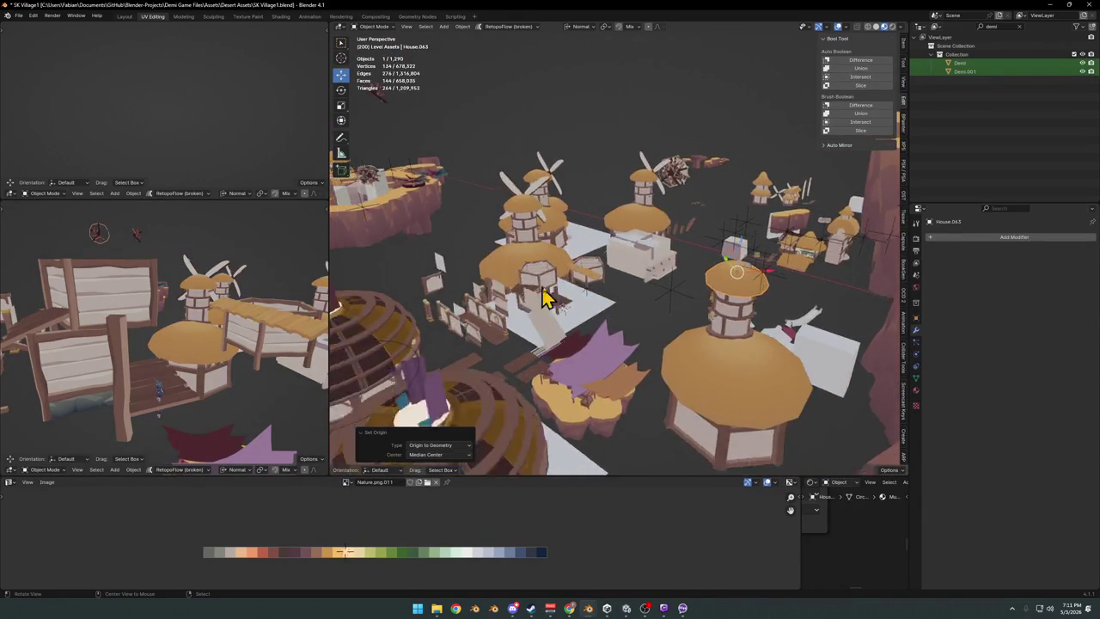
{"action": "scroll", "coordinate": [543, 297], "scroll_direction": "up", "scroll_amount": 4}
{"action": "scroll", "coordinate": [764, 326], "scroll_direction": "up", "scroll_amount": 3}
{"action": "key", "text": "shift+s"}
{"action": "left_click", "coordinate": [643, 315]}
{"action": "scroll", "coordinate": [643, 315], "scroll_direction": "up", "scroll_amount": 3}
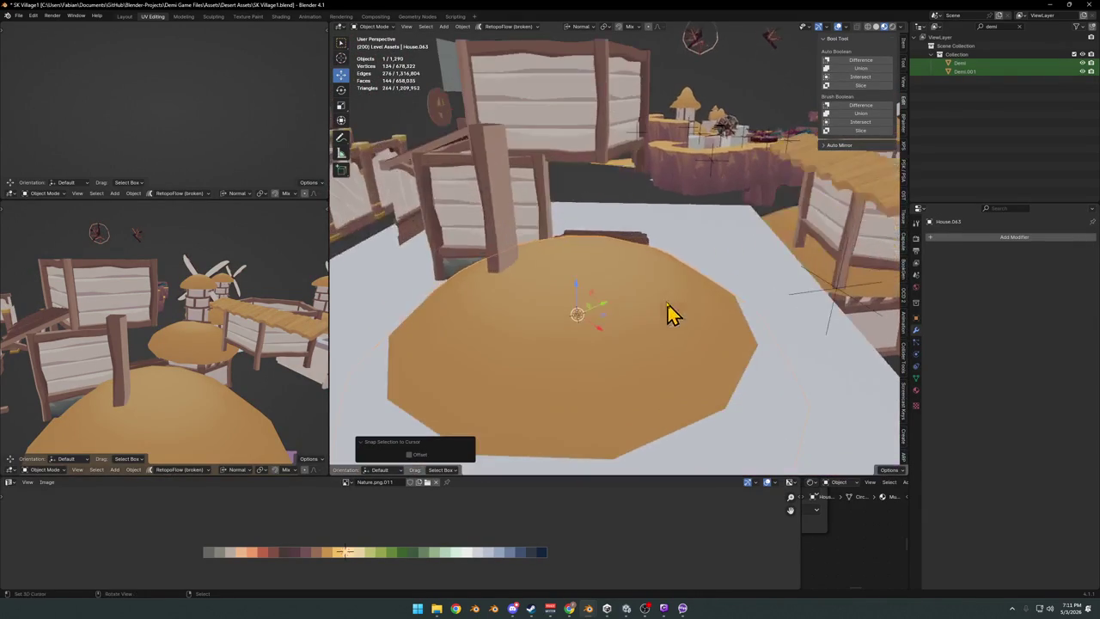
{"action": "middle_click_drag", "start_coordinate": [604, 260], "coordinate": [645, 229]}
{"action": "key", "text": "shift+s"}
{"action": "left_click", "coordinate": [633, 305]}
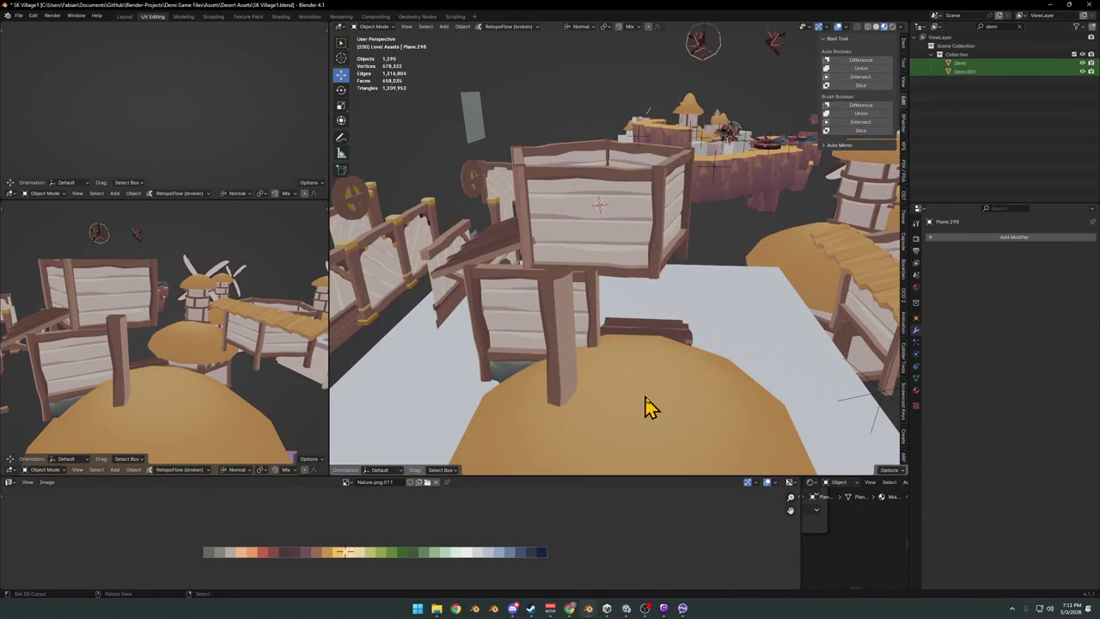
{"action": "left_click_drag", "start_coordinate": [649, 408], "coordinate": [658, 312]}
{"action": "middle_click_drag", "start_coordinate": [658, 312], "coordinate": [688, 168]}
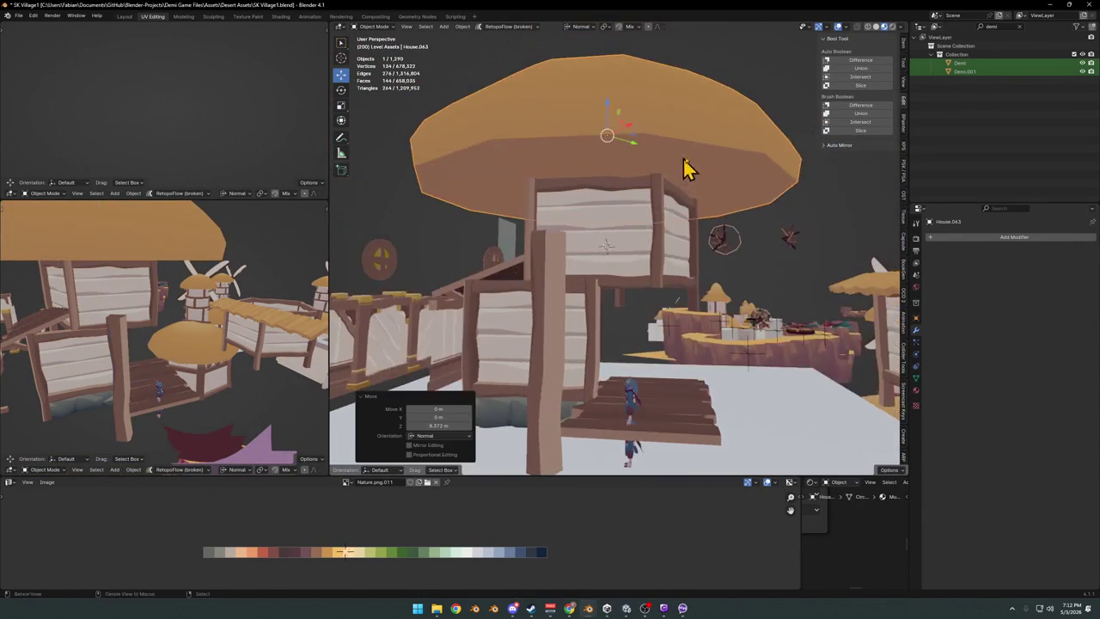
{"action": "key", "text": "s"}
{"action": "left_click", "coordinate": [692, 184]}
{"action": "key", "text": "g"}
{"action": "key", "text": "z"}
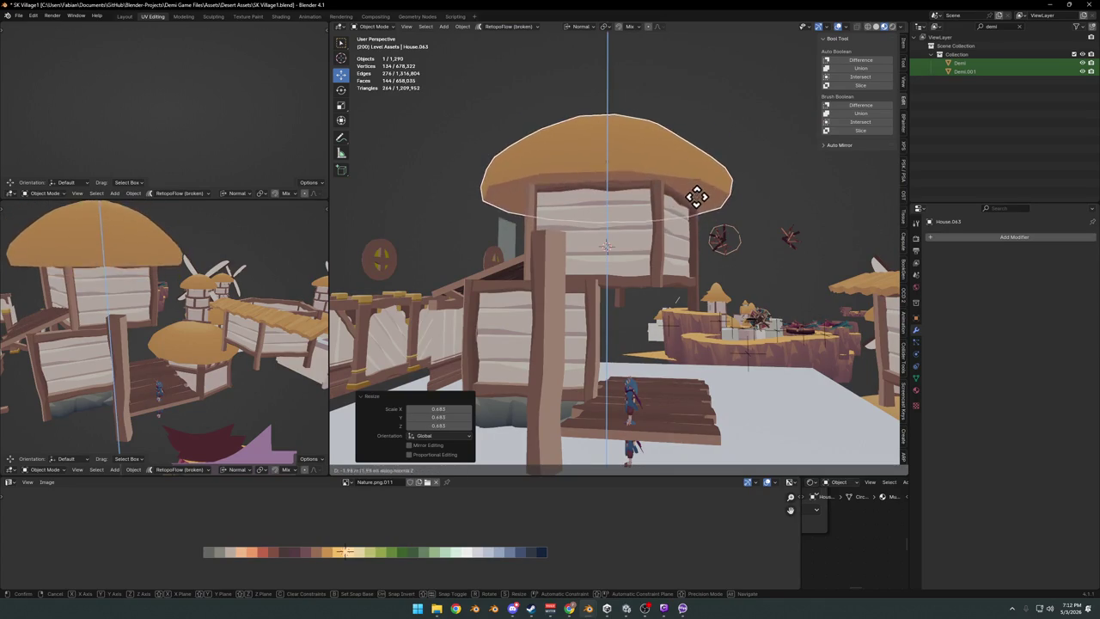
{"action": "left_click", "coordinate": [730, 221]}
{"action": "mouse_move", "coordinate": [730, 221]}
{"action": "middle_mouse_down"}
{"action": "mouse_move", "coordinate": [592, 233]}
{"action": "mouse_move", "coordinate": [673, 223]}
{"action": "mouse_move", "coordinate": [662, 166]}
{"action": "mouse_move", "coordinate": [683, 184]}
{"action": "mouse_move", "coordinate": [651, 226]}
{"action": "mouse_move", "coordinate": [749, 238]}
{"action": "mouse_move", "coordinate": [616, 229]}
{"action": "middle_mouse_up"}
{"action": "left_click", "coordinate": [682, 183]}
{"action": "key", "text": "g"}
{"action": "key", "text": "z"}
{"action": "left_click", "coordinate": [682, 175]}
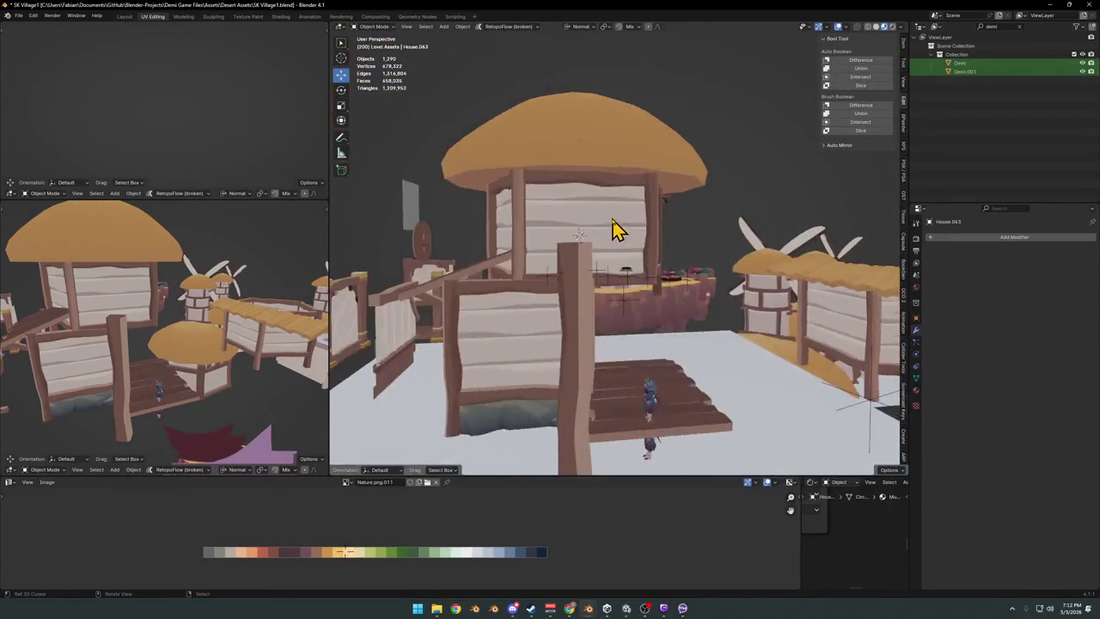
{"action": "scroll", "coordinate": [616, 229], "scroll_direction": "down", "scroll_amount": 4}
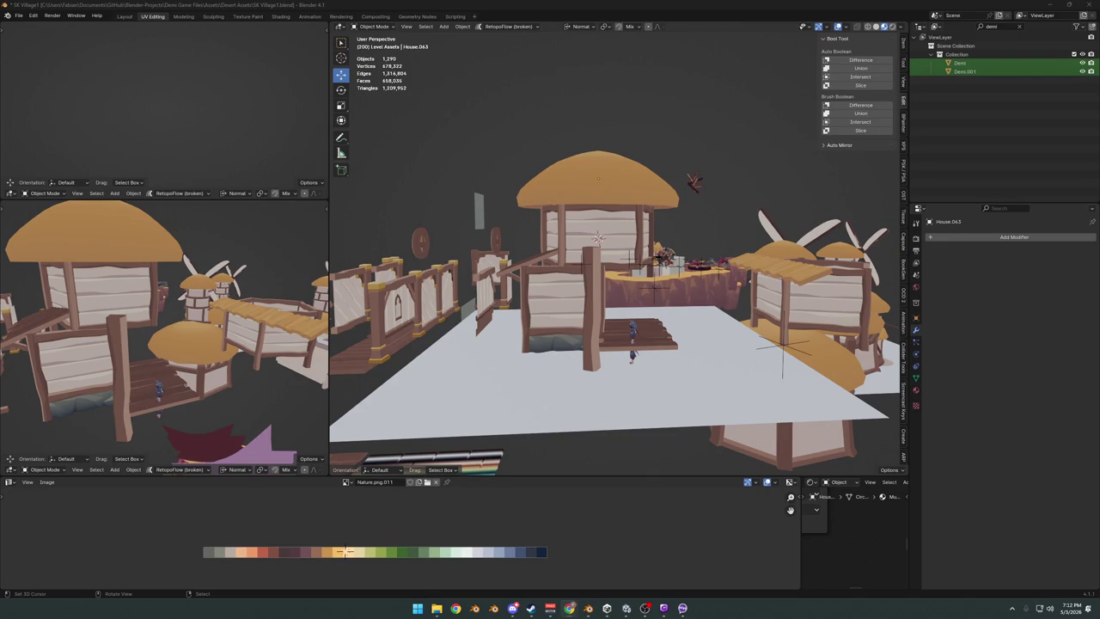
{"action": "scroll", "coordinate": [590, 205], "scroll_direction": "up", "scroll_amount": 2}
{"action": "scroll", "coordinate": [599, 204], "scroll_direction": "up", "scroll_amount": 3}
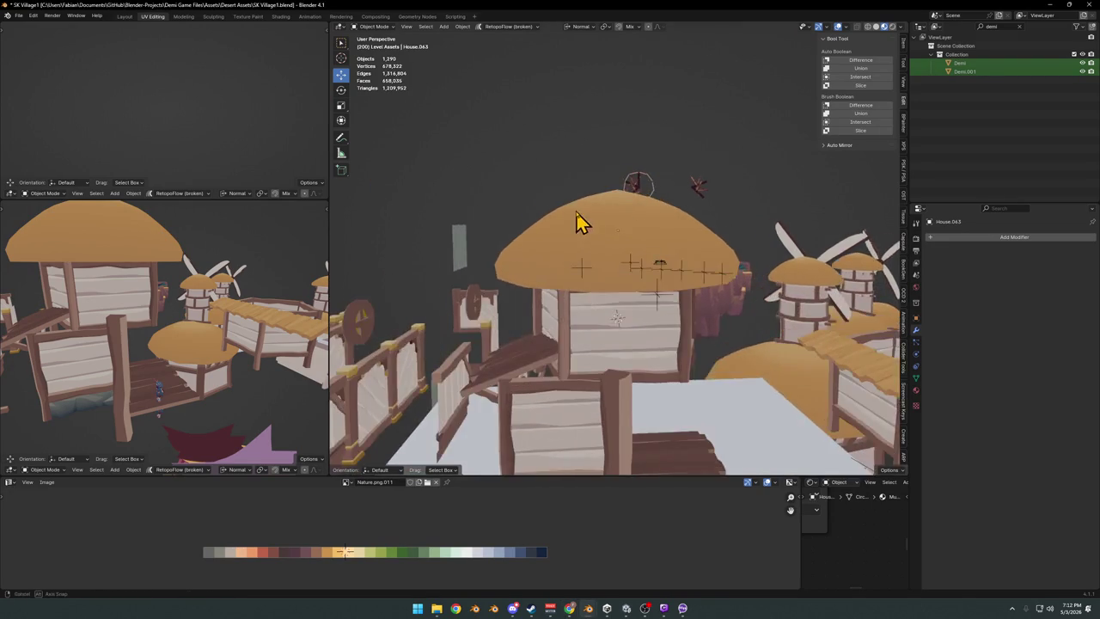
{"action": "middle_click_drag", "start_coordinate": [576, 210], "coordinate": [597, 218]}
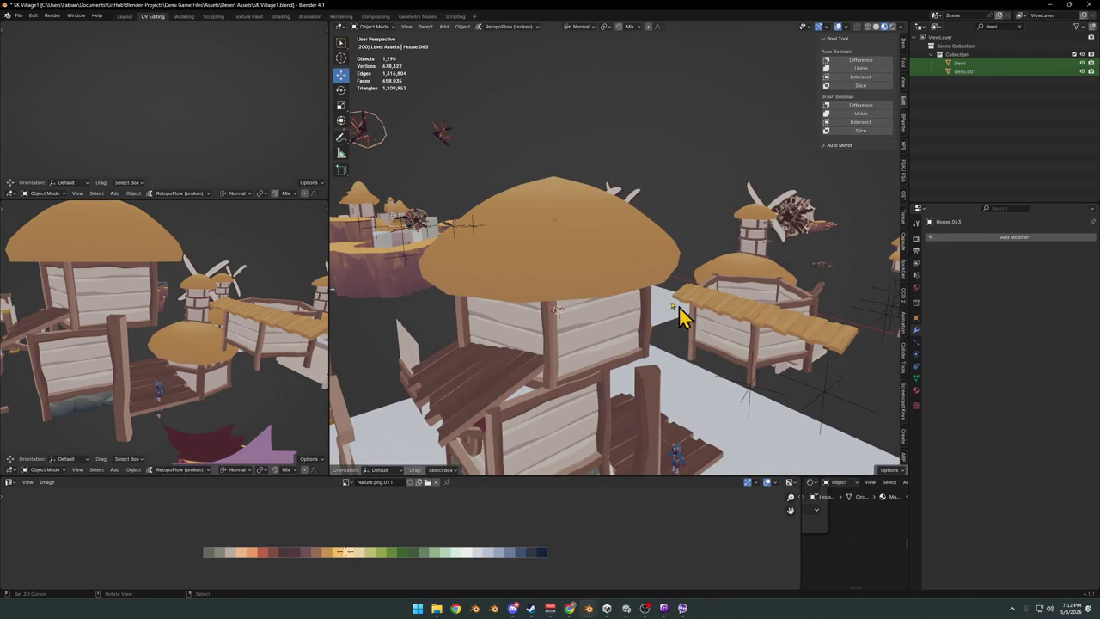
{"action": "middle_click_drag", "start_coordinate": [589, 277], "coordinate": [604, 270], "text": "shift"}
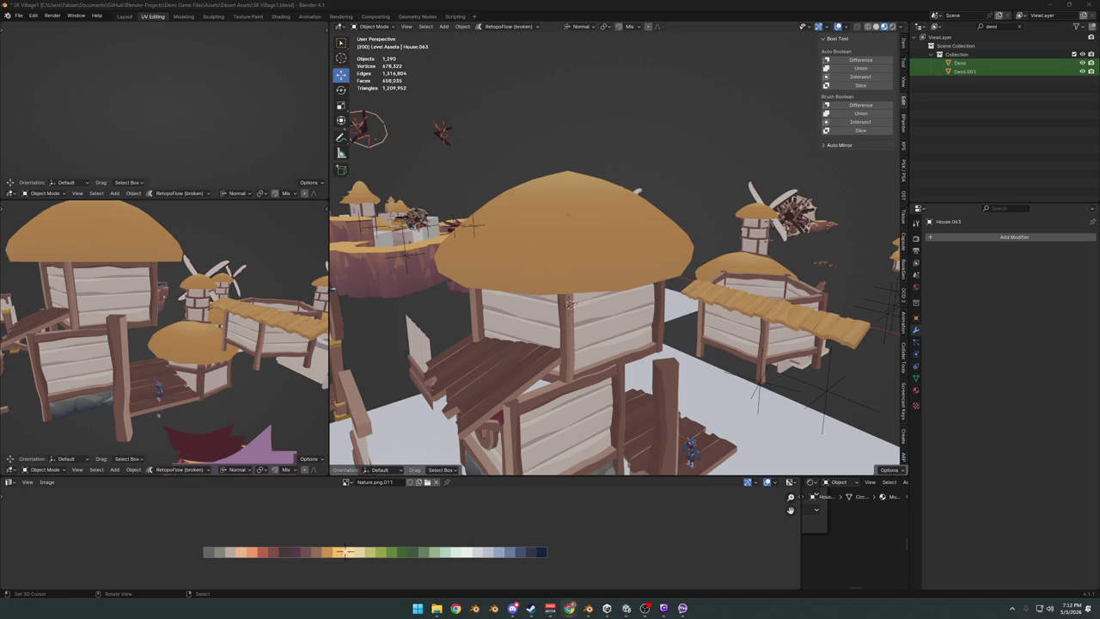
{"action": "mouse_move", "coordinate": [361, 214]}
{"action": "middle_mouse_down"}
{"action": "mouse_move", "coordinate": [719, 275]}
{"action": "mouse_move", "coordinate": [653, 302]}
{"action": "mouse_move", "coordinate": [667, 297]}
{"action": "mouse_move", "coordinate": [585, 290]}
{"action": "mouse_move", "coordinate": [623, 359]}
{"action": "middle_mouse_up"}
Save the village file and slide the plank platform along its X axis.
{"action": "key", "text": "ctrl+s"}
{"action": "key", "text": "g"}
{"action": "key", "text": "x"}
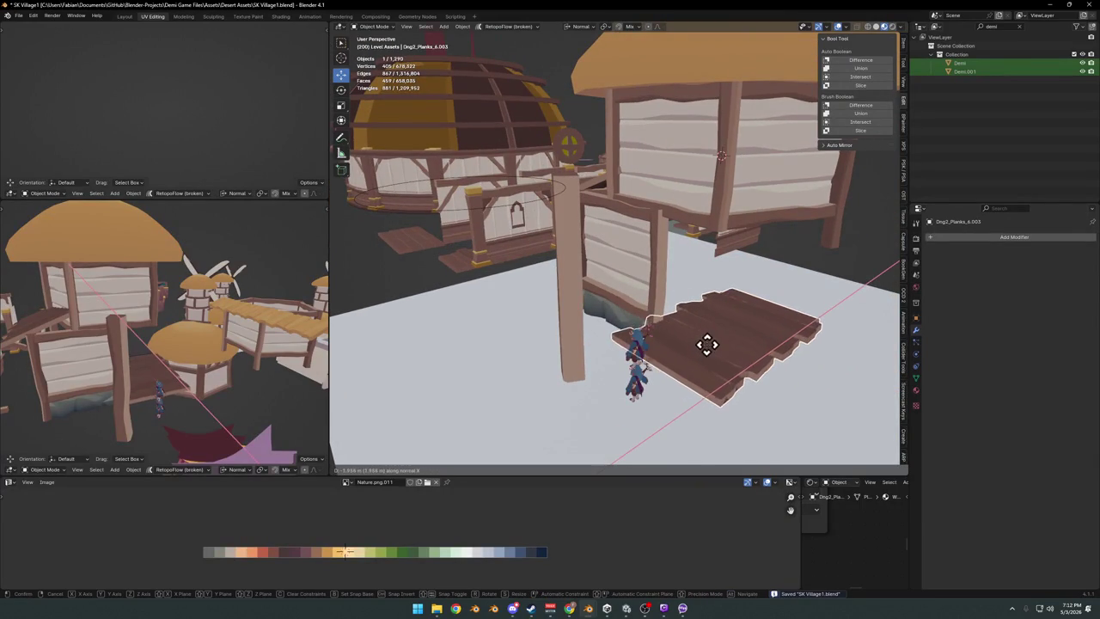
{"action": "left_click", "coordinate": [688, 367]}
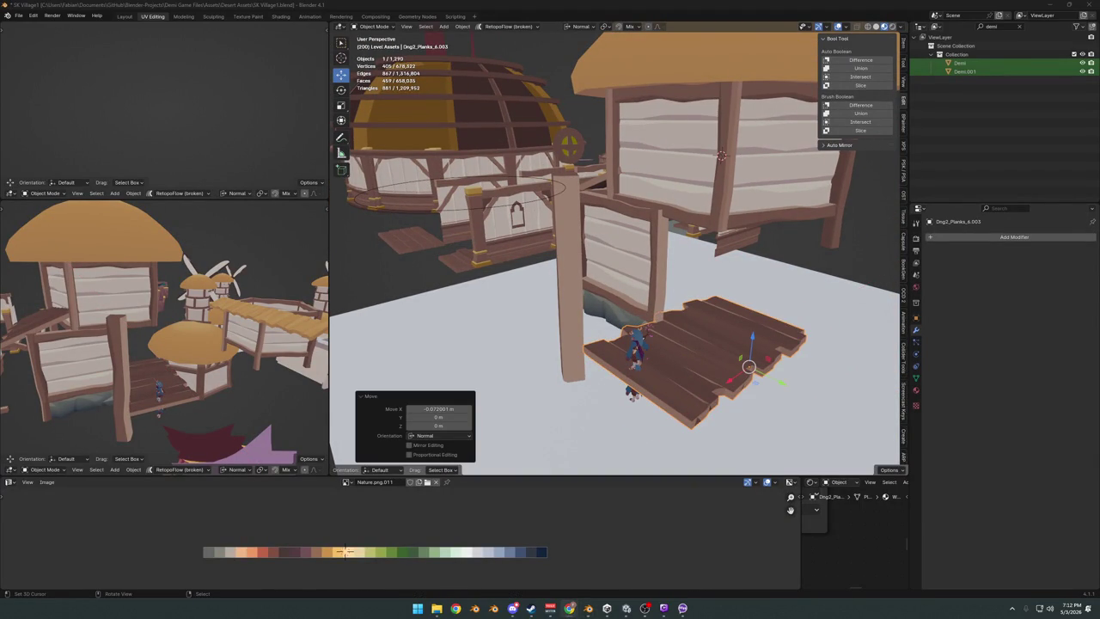
Select the rock strip under the wall and move it horizontally, with Z excluded.
{"action": "mouse_move", "coordinate": [694, 356]}
{"action": "middle_mouse_down"}
{"action": "mouse_move", "coordinate": [598, 324]}
{"action": "mouse_move", "coordinate": [624, 319]}
{"action": "middle_mouse_up"}
{"action": "left_click", "coordinate": [601, 322]}
{"action": "scroll", "coordinate": [613, 319], "scroll_direction": "up", "scroll_amount": 4}
{"action": "left_click", "coordinate": [592, 317]}
{"action": "key", "text": "g"}
{"action": "key", "text": "shift+z"}
{"action": "left_click", "coordinate": [650, 341]}
Duplicate the rock strip, turn the copy -90° around Z, and slide it along Y under the platform edge.
{"action": "key", "text": "shift+d"}
{"action": "type", "text": "rz"}
{"action": "type", "text": "0"}
{"action": "key", "text": "minus"}
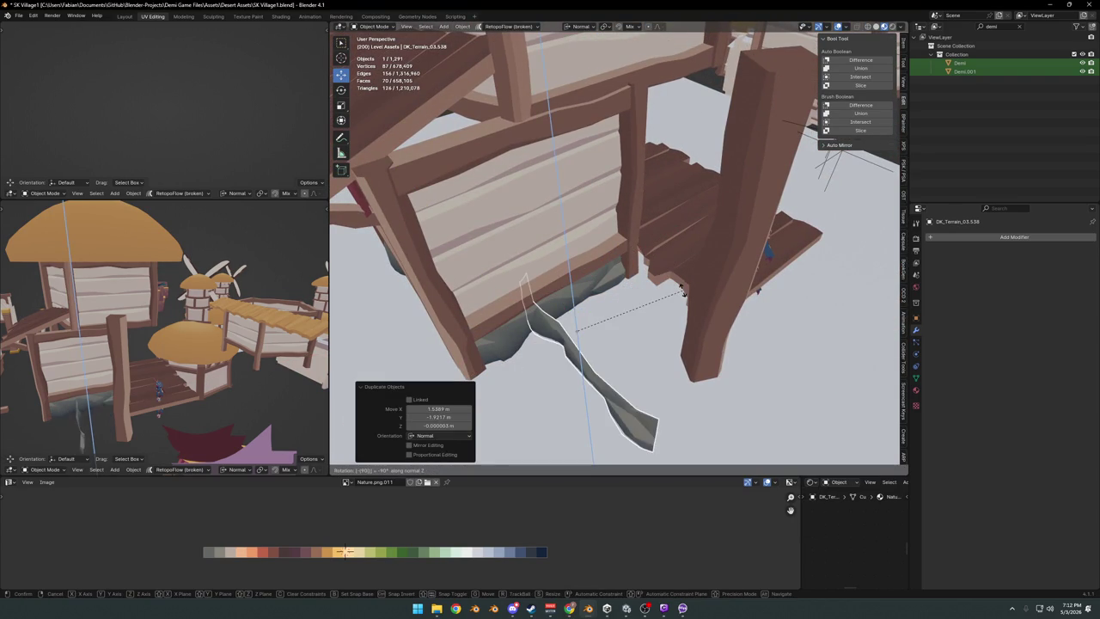
{"action": "key", "text": "Return"}
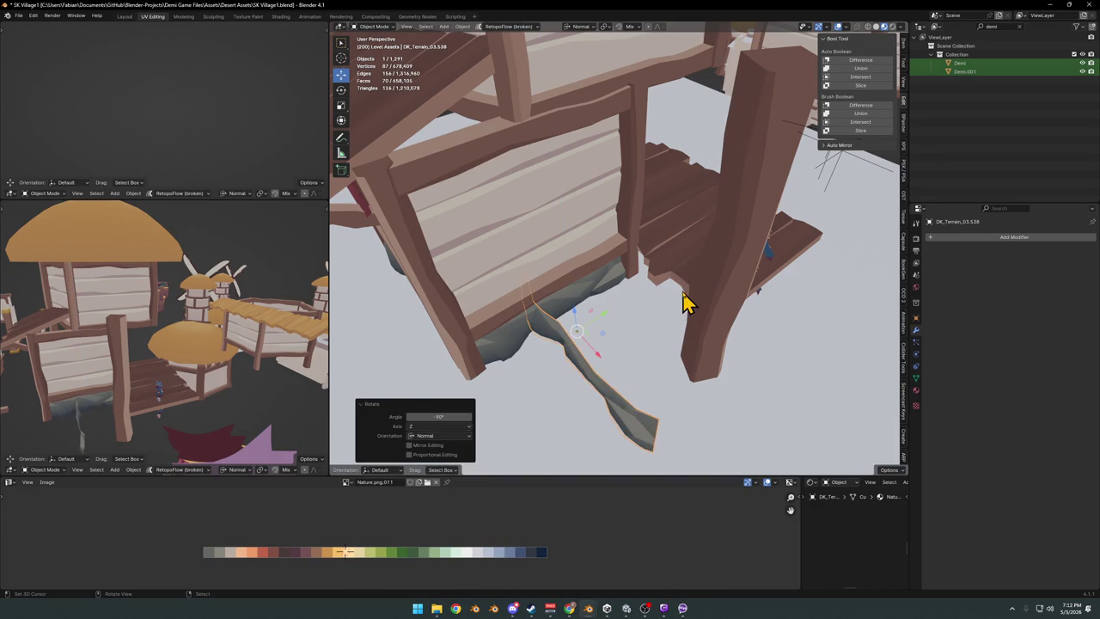
{"action": "key", "text": "g"}
{"action": "key", "text": "y"}
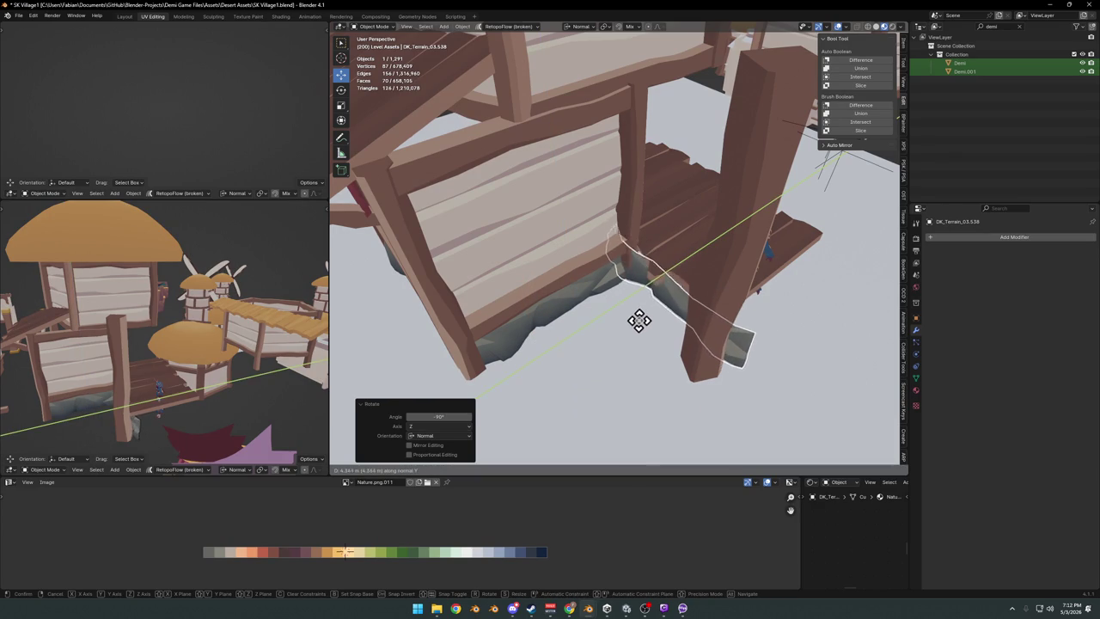
{"action": "left_click", "coordinate": [645, 311]}
Lower the rock copy along Z and shift it sideways along X.
{"action": "scroll", "coordinate": [679, 295], "scroll_direction": "up", "scroll_amount": 3}
{"action": "mouse_move", "coordinate": [678, 295]}
{"action": "middle_mouse_down"}
{"action": "mouse_move", "coordinate": [636, 262]}
{"action": "mouse_move", "coordinate": [692, 289]}
{"action": "mouse_move", "coordinate": [707, 322]}
{"action": "mouse_move", "coordinate": [675, 284]}
{"action": "mouse_move", "coordinate": [631, 277]}
{"action": "mouse_move", "coordinate": [626, 290]}
{"action": "mouse_move", "coordinate": [662, 262]}
{"action": "mouse_move", "coordinate": [668, 290]}
{"action": "mouse_move", "coordinate": [627, 287]}
{"action": "mouse_move", "coordinate": [683, 282]}
{"action": "mouse_move", "coordinate": [651, 331]}
{"action": "middle_mouse_up"}
{"action": "key", "text": "g"}
{"action": "key", "text": "z"}
{"action": "left_click", "coordinate": [693, 261]}
{"action": "key", "text": "g"}
{"action": "key", "text": "x"}
{"action": "left_click", "coordinate": [675, 291]}
Thin the rock copy to 0.402 along Y and slide it along Y under the post.
{"action": "key", "text": "y"}
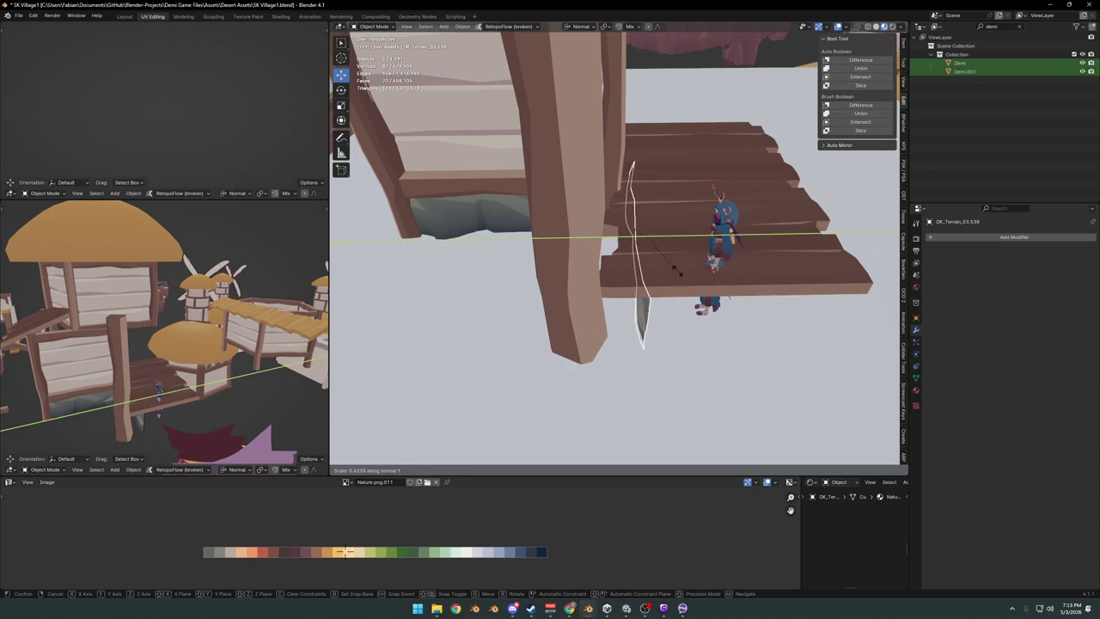
{"action": "left_click", "coordinate": [669, 271]}
{"action": "key", "text": "g"}
{"action": "key", "text": "y"}
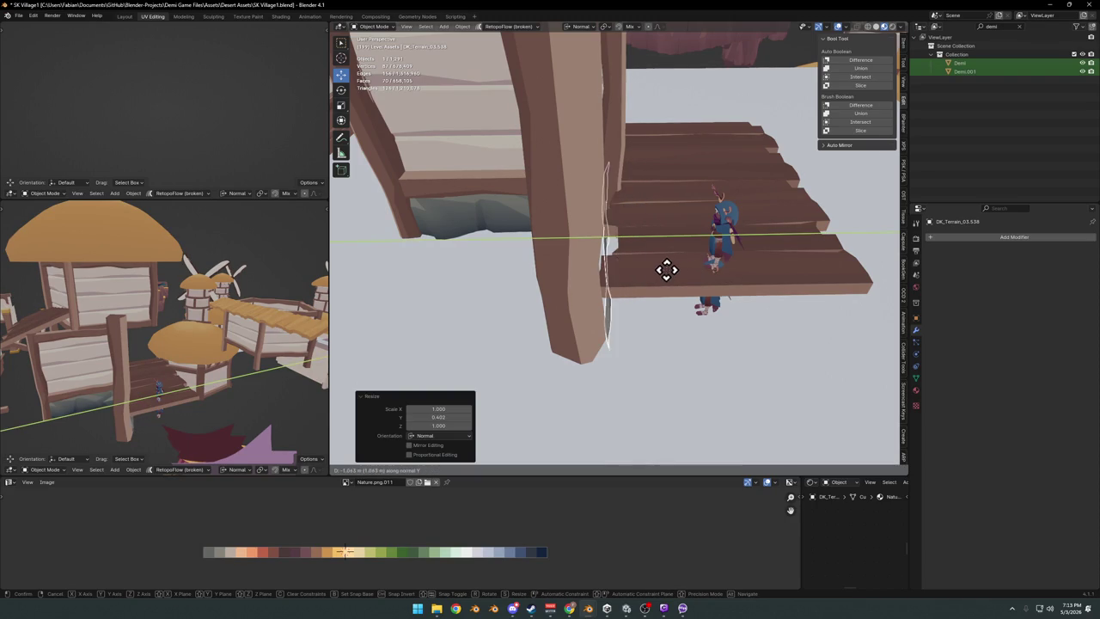
{"action": "left_click", "coordinate": [677, 270]}
{"action": "mouse_move", "coordinate": [656, 283]}
{"action": "middle_mouse_down"}
{"action": "mouse_move", "coordinate": [601, 283]}
{"action": "mouse_move", "coordinate": [626, 263]}
{"action": "mouse_move", "coordinate": [675, 295]}
{"action": "mouse_move", "coordinate": [619, 287]}
{"action": "mouse_move", "coordinate": [535, 311]}
{"action": "mouse_move", "coordinate": [601, 301]}
{"action": "mouse_move", "coordinate": [543, 335]}
{"action": "middle_mouse_up"}
Discard an accidental post duplicate and scale the wooden post to 0.6.
{"action": "key", "text": "shift+d"}
{"action": "key", "text": "Escape"}
{"action": "key", "text": "ctrl+z"}
{"action": "type", "text": "s"}
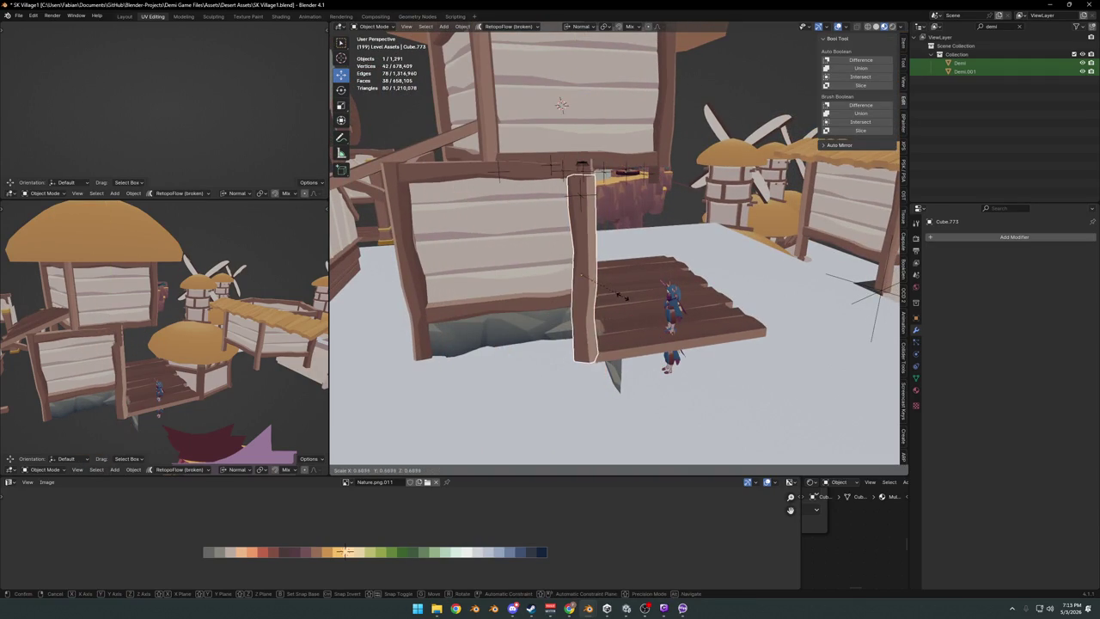
{"action": "type", "text": ".6"}
{"action": "key", "text": "Return"}
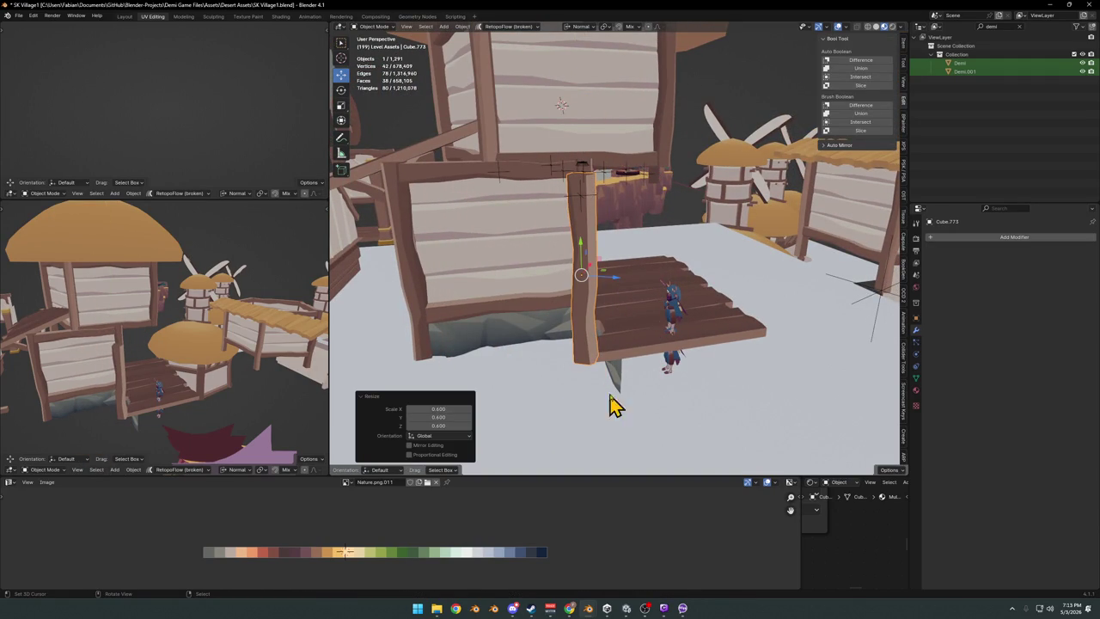
Snap the post to the platform corner and lower it about 1.58 m along Z.
{"action": "middle_click_drag", "start_coordinate": [625, 410], "coordinate": [661, 369]}
{"action": "key", "text": "shift+s"}
{"action": "left_click", "coordinate": [683, 353]}
{"action": "key", "text": "g"}
{"action": "key", "text": "z"}
{"action": "key", "text": "Escape"}
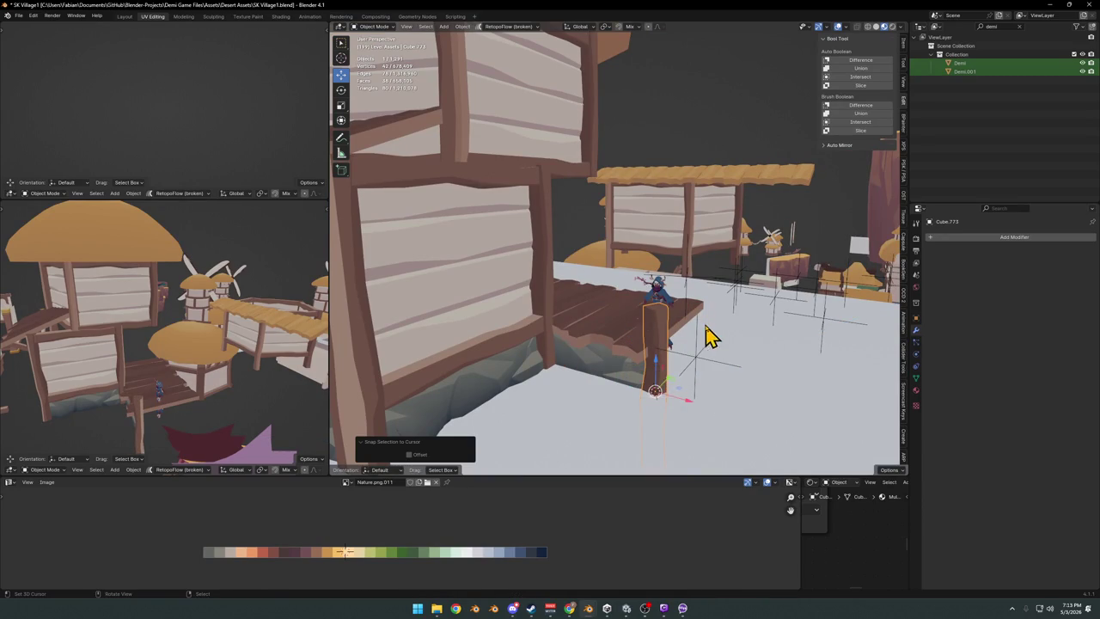
{"action": "key", "text": "g"}
{"action": "key", "text": "z"}
{"action": "left_click", "coordinate": [694, 358]}
{"action": "mouse_move", "coordinate": [695, 359]}
{"action": "middle_mouse_down"}
{"action": "mouse_move", "coordinate": [674, 390]}
{"action": "mouse_move", "coordinate": [619, 325]}
{"action": "mouse_move", "coordinate": [680, 351]}
{"action": "middle_mouse_up"}
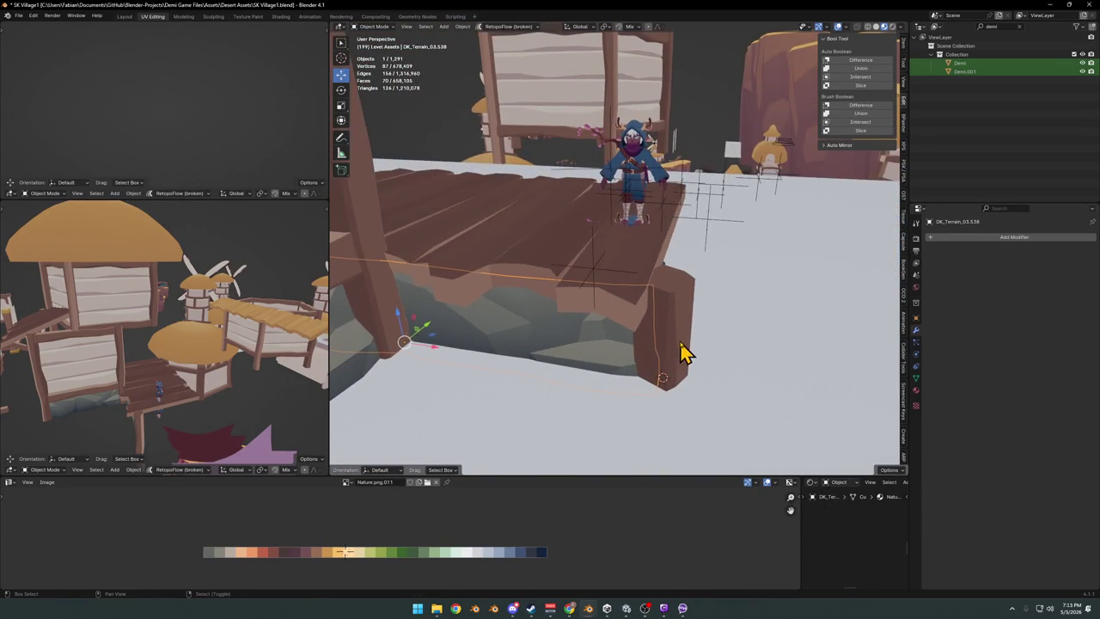
Slide the wooden post along X and save the village file.
{"action": "left_click", "coordinate": [673, 351], "text": "shift"}
{"action": "key", "text": "g"}
{"action": "key", "text": "x"}
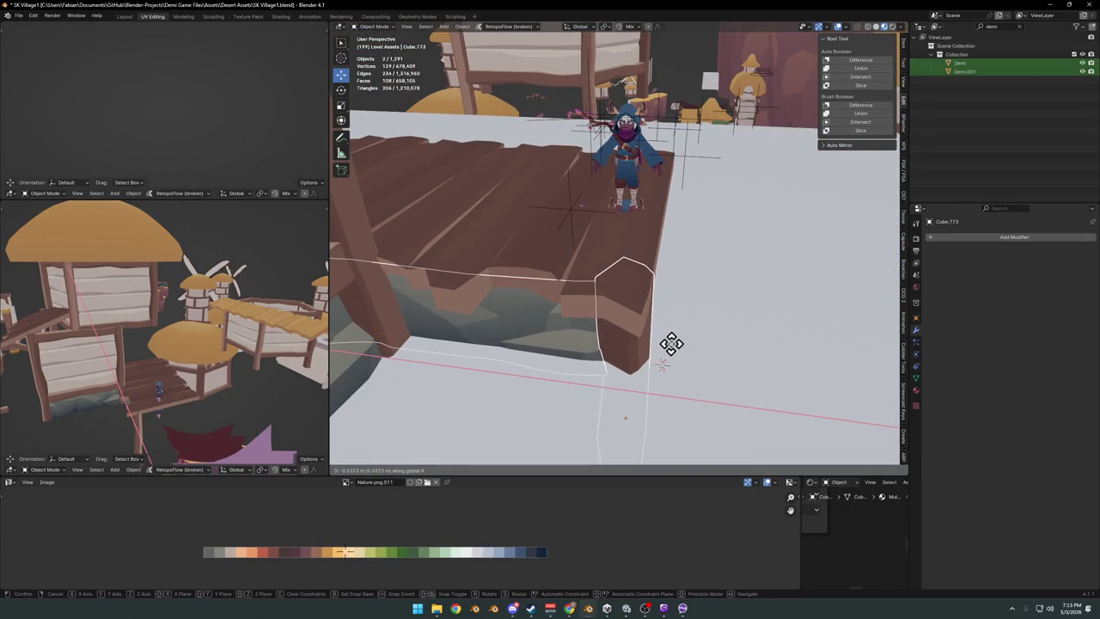
{"action": "left_click", "coordinate": [667, 345]}
{"action": "mouse_move", "coordinate": [668, 344]}
{"action": "middle_mouse_down"}
{"action": "mouse_move", "coordinate": [614, 327]}
{"action": "mouse_move", "coordinate": [670, 319]}
{"action": "mouse_move", "coordinate": [567, 319]}
{"action": "mouse_move", "coordinate": [572, 334]}
{"action": "middle_mouse_up"}
{"action": "key", "text": "ctrl+s"}
Duplicate the rock piece under the platform in place and turn the copy 90° around Z.
{"action": "left_click", "coordinate": [567, 344]}
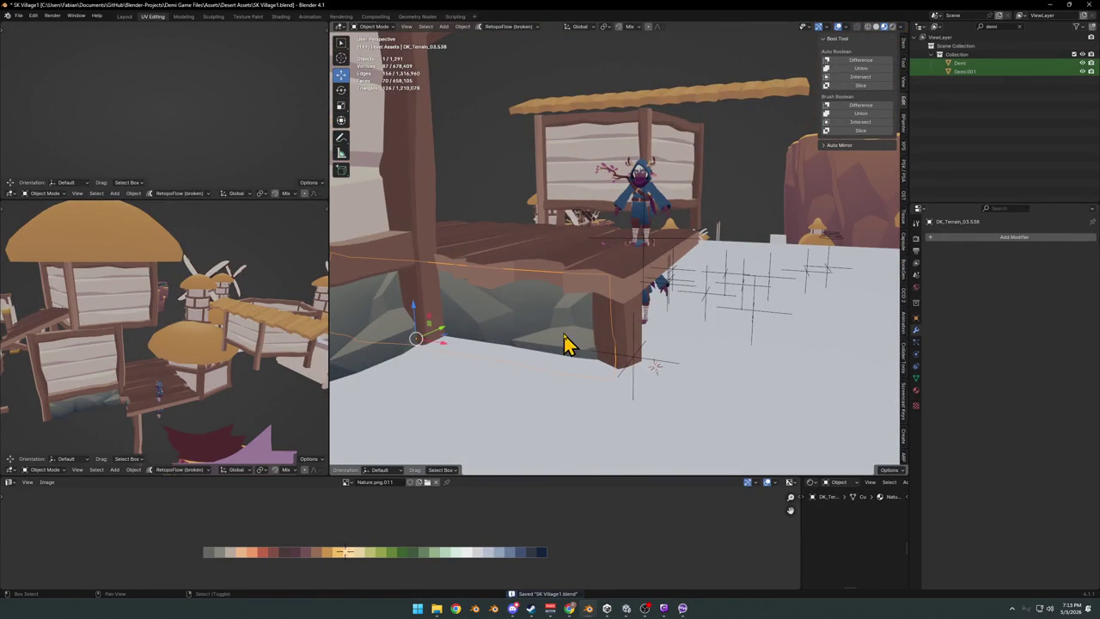
{"action": "key", "text": "shift+d"}
{"action": "right_click", "coordinate": [599, 335]}
{"action": "key", "text": "r"}
{"action": "key", "text": "Return"}
{"action": "mouse_move", "coordinate": [597, 343]}
{"action": "middle_mouse_down"}
{"action": "mouse_move", "coordinate": [569, 314]}
{"action": "mouse_move", "coordinate": [547, 331]}
{"action": "mouse_move", "coordinate": [563, 309]}
{"action": "middle_mouse_up"}
Move the rotated rock copy under the platform front and save the file.
{"action": "key", "text": "g"}
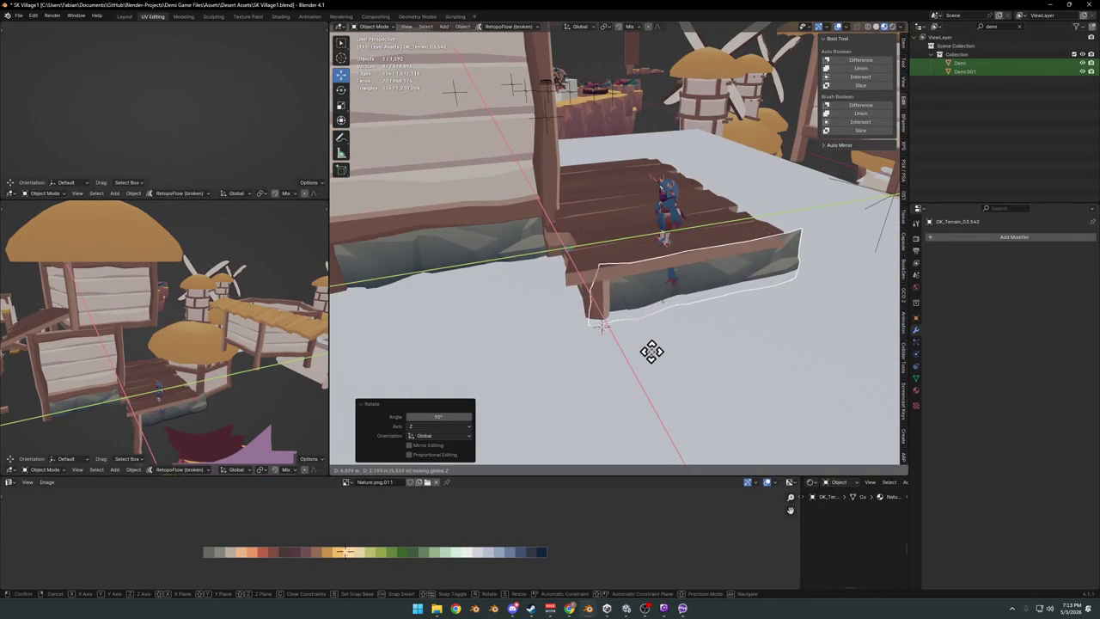
{"action": "key", "text": "Escape"}
{"action": "left_click", "coordinate": [666, 219]}
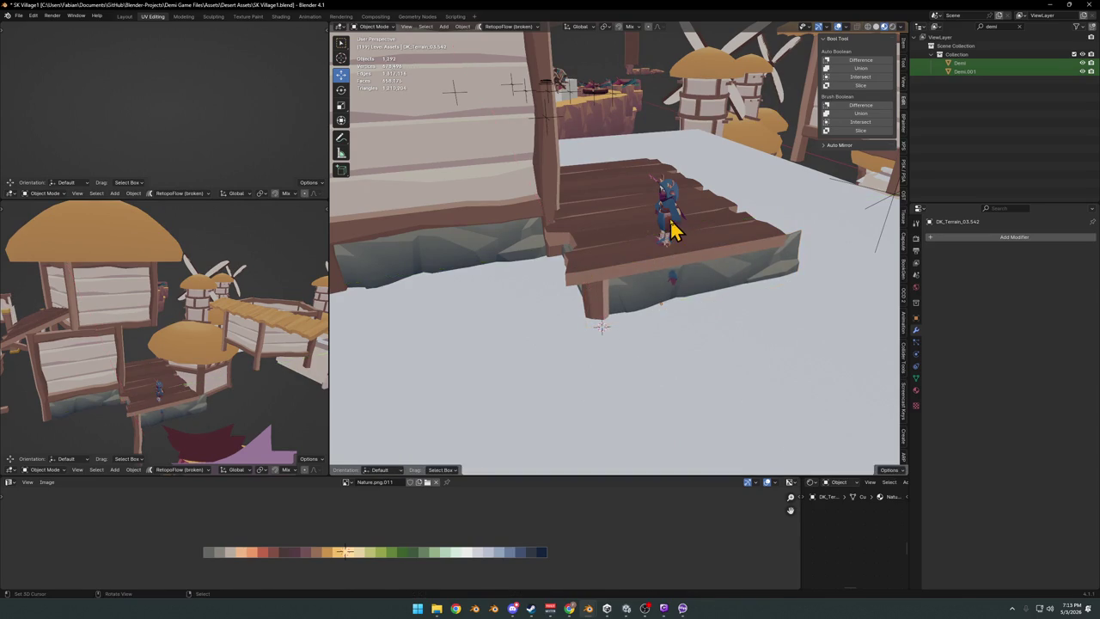
{"action": "key", "text": "g"}
{"action": "left_click", "coordinate": [535, 295]}
{"action": "mouse_move", "coordinate": [535, 294]}
{"action": "middle_mouse_down"}
{"action": "mouse_move", "coordinate": [667, 277]}
{"action": "mouse_move", "coordinate": [653, 298]}
{"action": "mouse_move", "coordinate": [582, 304]}
{"action": "mouse_move", "coordinate": [675, 321]}
{"action": "middle_mouse_up"}
{"action": "key", "text": "ctrl+s"}
Narrow the rock block under the platform to 0.78 along Y.
{"action": "left_click", "coordinate": [676, 322]}
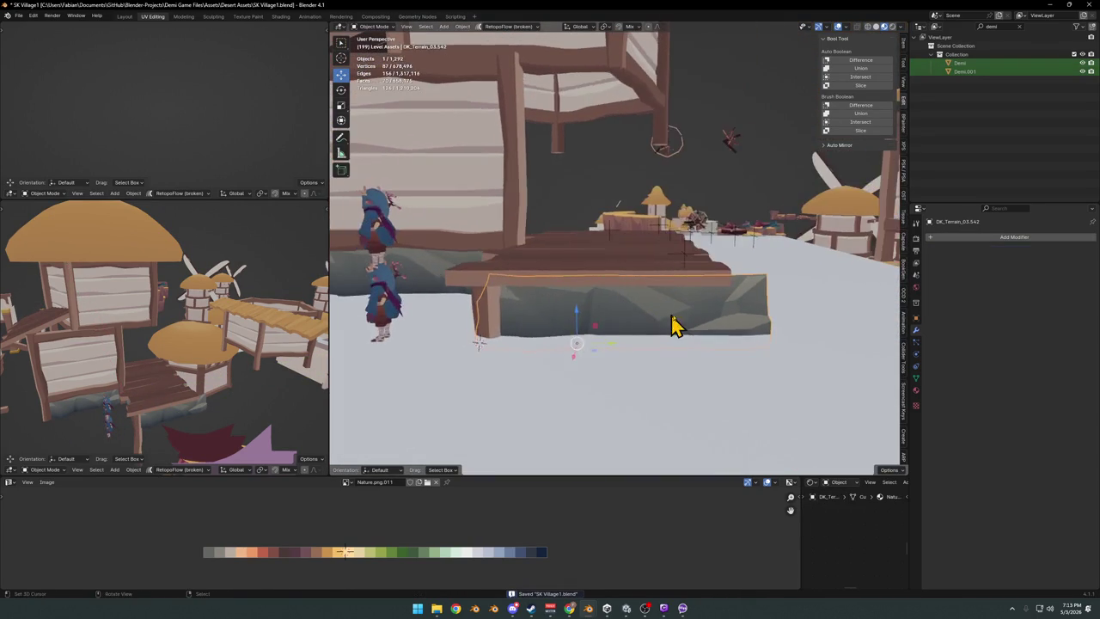
{"action": "key", "text": "s"}
{"action": "key", "text": "y"}
{"action": "key", "text": "Return"}
{"action": "key", "text": "g"}
{"action": "key", "text": "Escape"}
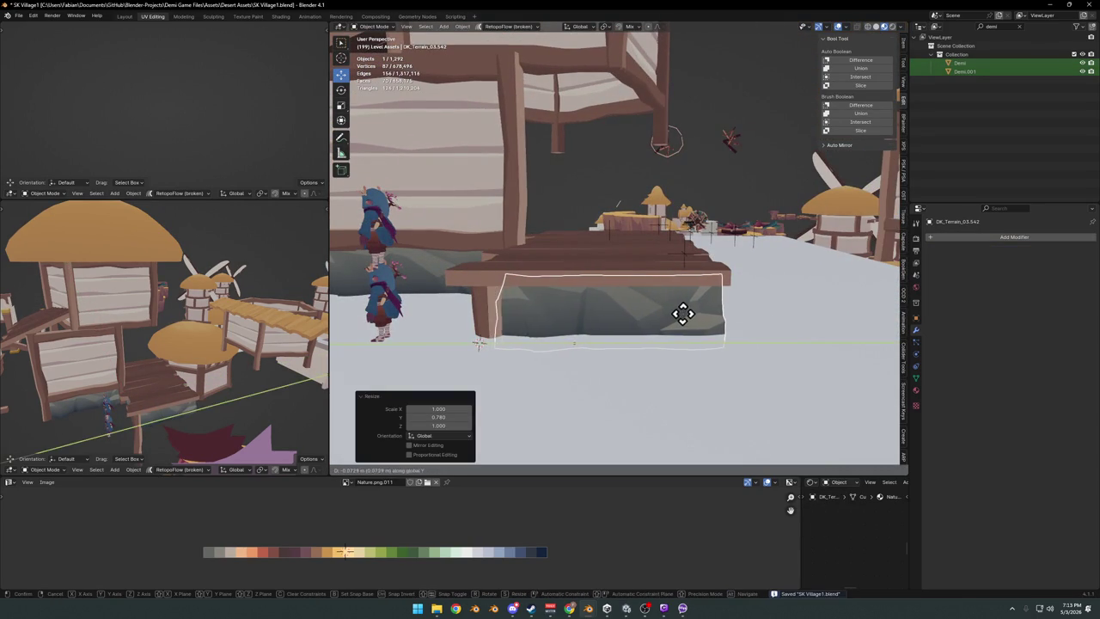
Duplicate the wooden post along Y to the far corner and mirror it across Y.
{"action": "left_click", "coordinate": [491, 327]}
{"action": "key", "text": "shift+d"}
{"action": "key", "text": "y"}
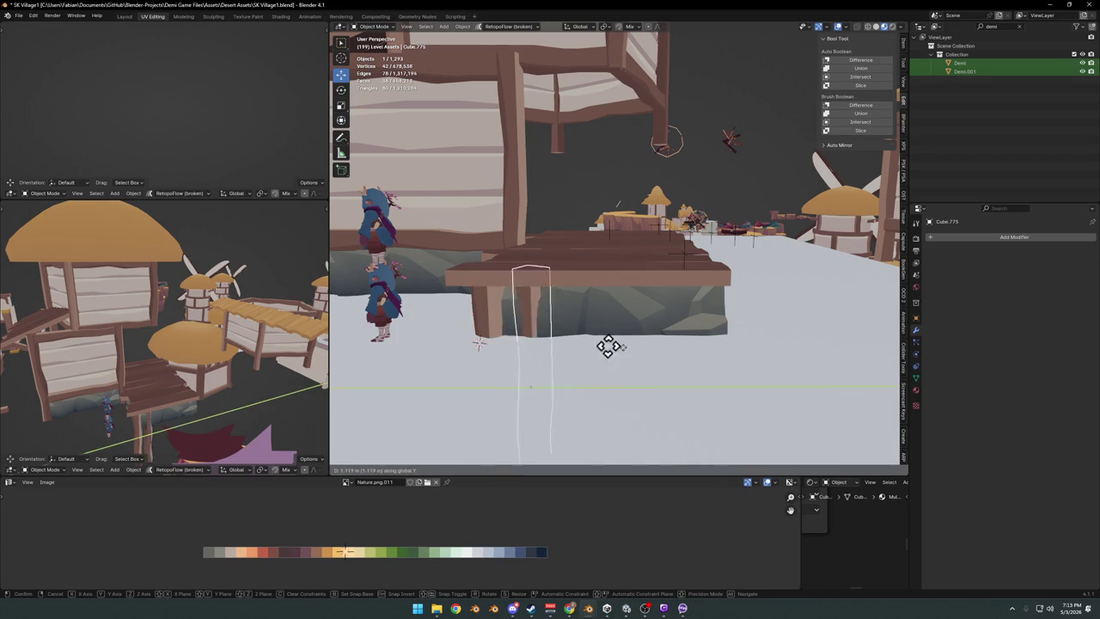
{"action": "left_click", "coordinate": [734, 366]}
{"action": "key", "text": "ctrl+m"}
{"action": "key", "text": "y"}
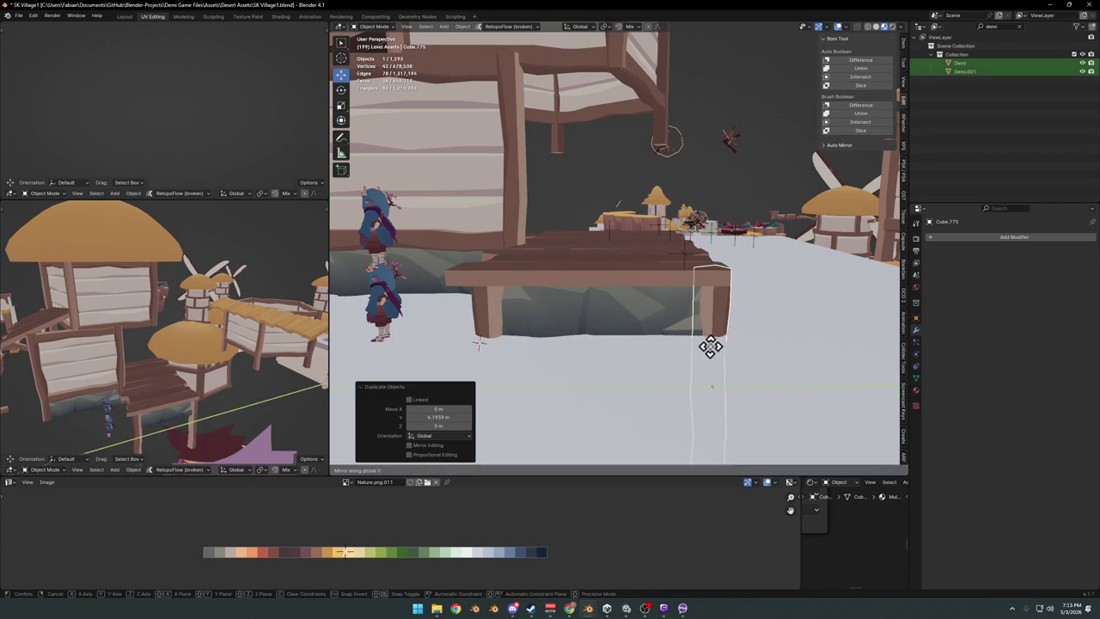
{"action": "key", "text": "Return"}
{"action": "mouse_move", "coordinate": [714, 326]}
{"action": "middle_mouse_down"}
{"action": "mouse_move", "coordinate": [631, 327]}
{"action": "mouse_move", "coordinate": [707, 348]}
{"action": "middle_mouse_up"}
Select the mirrored post and try sliding it along X, cancelling the move.
{"action": "left_click", "coordinate": [696, 344]}
{"action": "key", "text": "g"}
{"action": "key", "text": "x"}
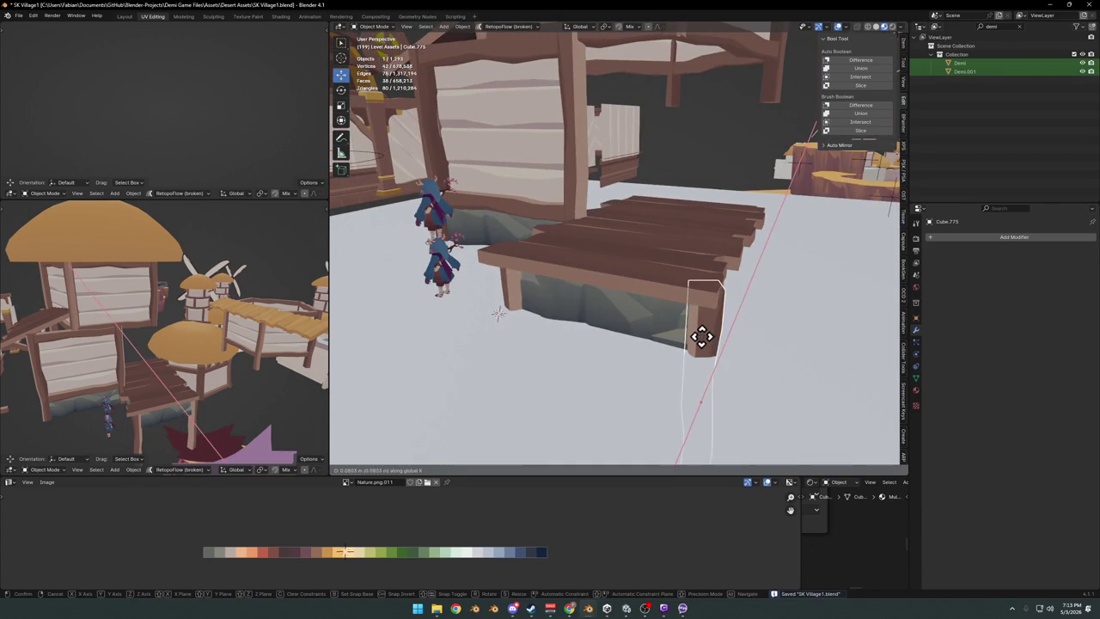
{"action": "key", "text": "Escape"}
{"action": "left_click", "coordinate": [701, 344]}
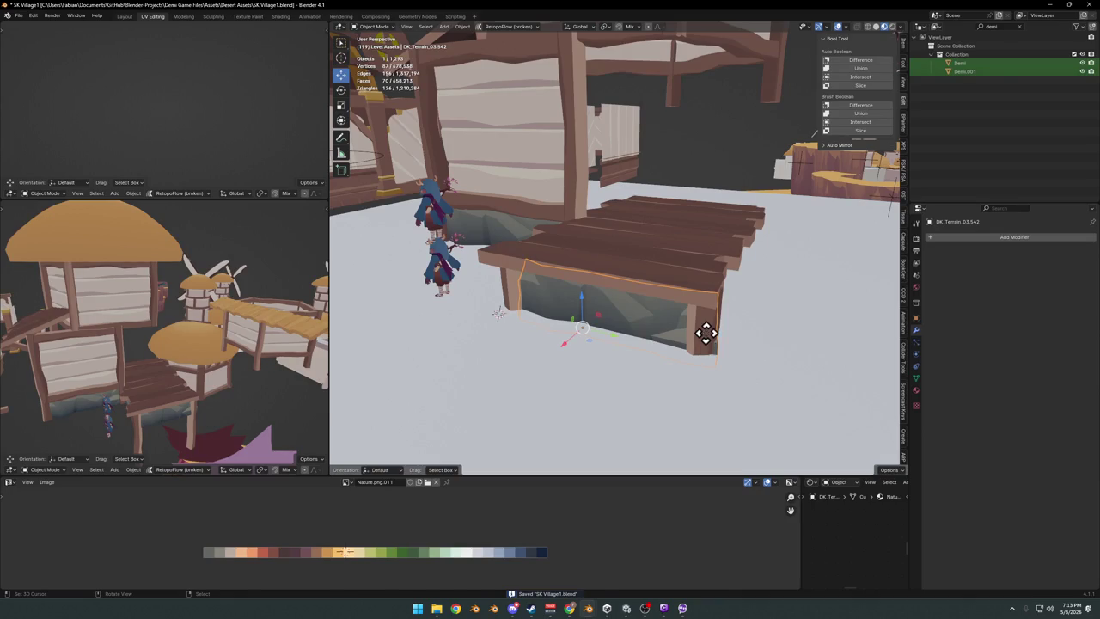
Duplicate the rock block along Y to the platform's far end and mirror it across Y.
{"action": "left_click", "coordinate": [710, 343]}
{"action": "mouse_move", "coordinate": [710, 344]}
{"action": "middle_mouse_down"}
{"action": "mouse_move", "coordinate": [620, 316]}
{"action": "mouse_move", "coordinate": [584, 318]}
{"action": "mouse_move", "coordinate": [579, 294]}
{"action": "mouse_move", "coordinate": [596, 307]}
{"action": "mouse_move", "coordinate": [640, 297]}
{"action": "mouse_move", "coordinate": [690, 307]}
{"action": "mouse_move", "coordinate": [696, 297]}
{"action": "mouse_move", "coordinate": [656, 314]}
{"action": "mouse_move", "coordinate": [590, 307]}
{"action": "mouse_move", "coordinate": [665, 311]}
{"action": "mouse_move", "coordinate": [589, 322]}
{"action": "mouse_move", "coordinate": [604, 356]}
{"action": "middle_mouse_up"}
{"action": "key", "text": "shift+d"}
{"action": "key", "text": "y"}
{"action": "left_click", "coordinate": [765, 321]}
{"action": "middle_click_drag", "start_coordinate": [765, 321], "coordinate": [670, 334]}
{"action": "key", "text": "ctrl+m"}
{"action": "key", "text": "y"}
{"action": "key", "text": "Return"}
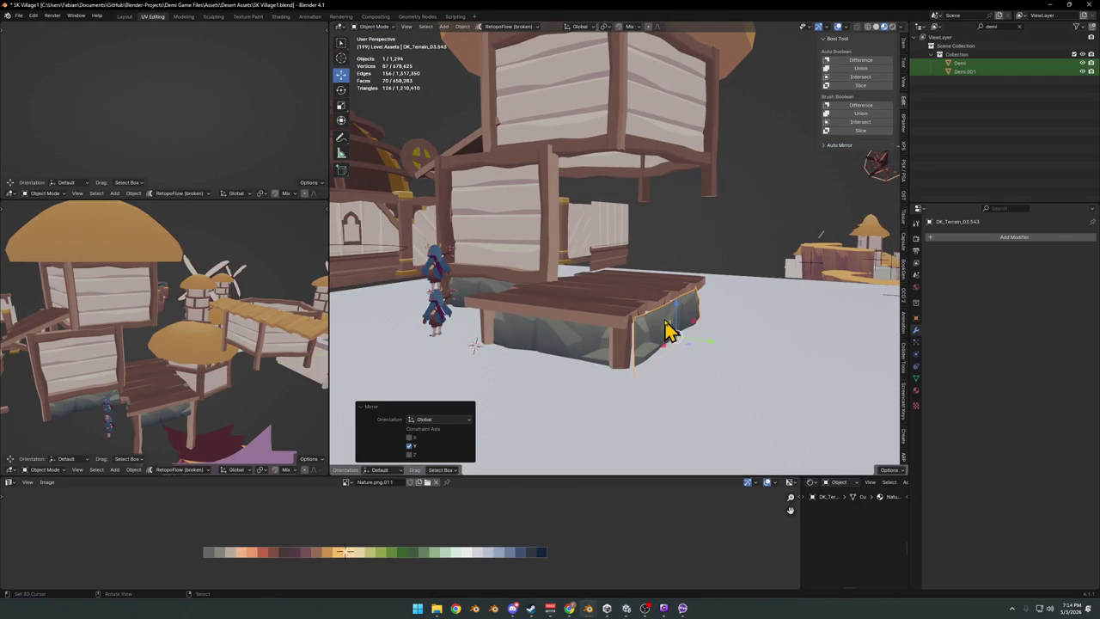
Slide the mirrored rock copy along Y to sit under the platform's far edge.
{"action": "key", "text": "g"}
{"action": "key", "text": "y"}
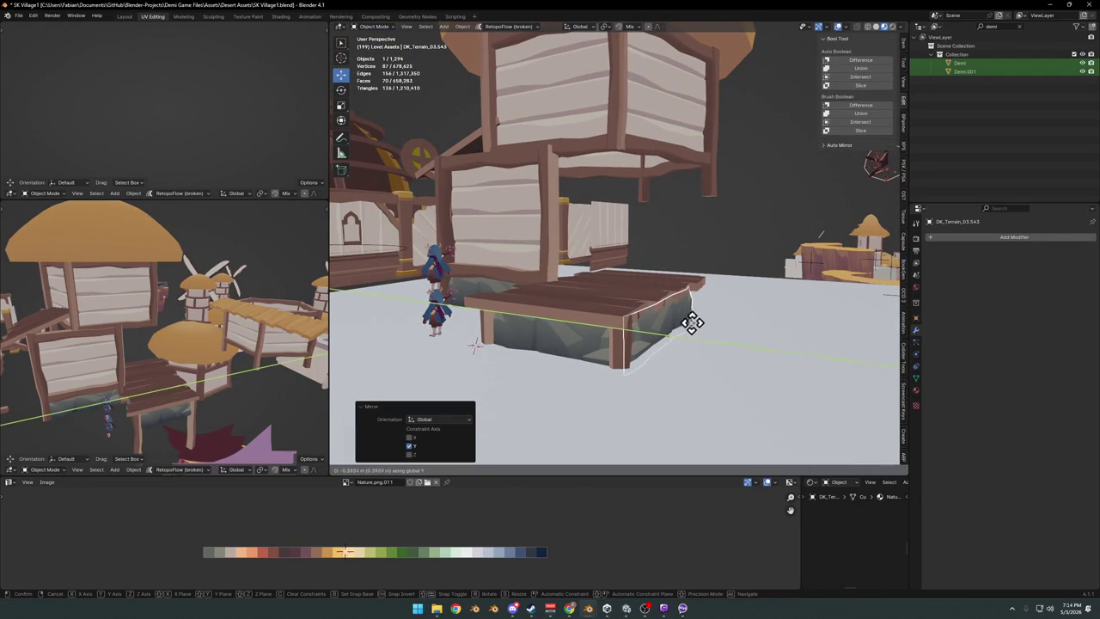
{"action": "left_click", "coordinate": [679, 323]}
{"action": "scroll", "coordinate": [668, 324], "scroll_direction": "up", "scroll_amount": 5}
{"action": "mouse_move", "coordinate": [619, 312]}
{"action": "middle_mouse_down"}
{"action": "mouse_move", "coordinate": [633, 341]}
{"action": "mouse_move", "coordinate": [628, 323]}
{"action": "middle_mouse_up"}
{"action": "key", "text": "g"}
{"action": "key", "text": "y"}
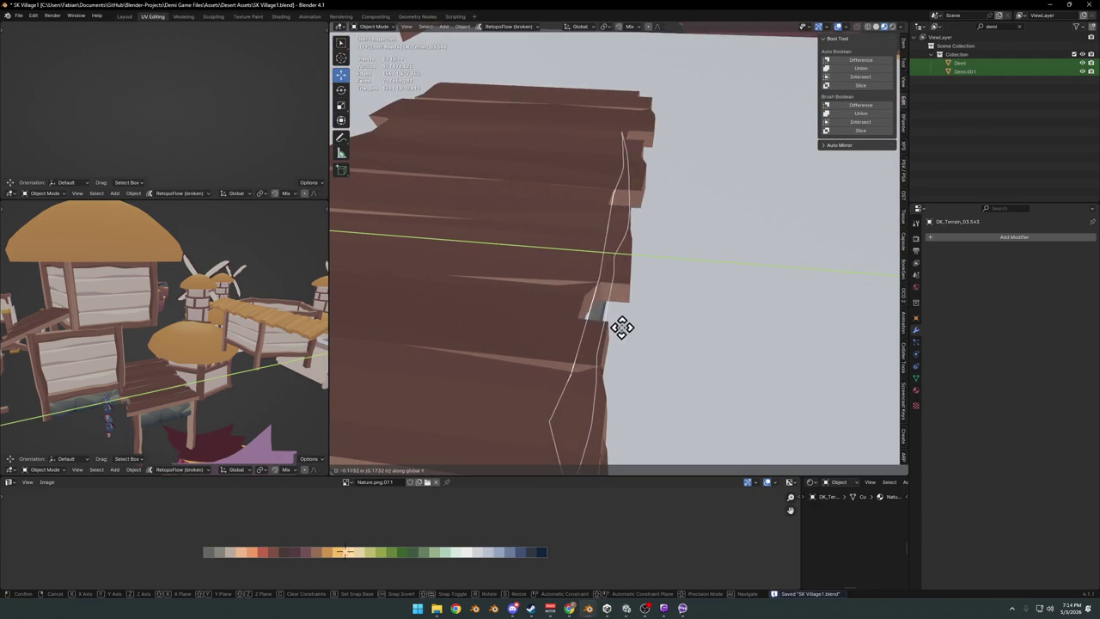
{"action": "left_click", "coordinate": [622, 326]}
{"action": "scroll", "coordinate": [612, 317], "scroll_direction": "down", "scroll_amount": 4}
Select the plank platform and enter Edit Mode on its geometry.
{"action": "left_click", "coordinate": [604, 285]}
{"action": "mouse_move", "coordinate": [604, 286]}
{"action": "middle_mouse_down"}
{"action": "mouse_move", "coordinate": [663, 282]}
{"action": "mouse_move", "coordinate": [657, 275]}
{"action": "middle_mouse_up"}
{"action": "key", "text": "Tab"}
{"action": "scroll", "coordinate": [622, 262], "scroll_direction": "up", "scroll_amount": 4}
Bend the plank edge by moving the selected vertex along Y with proportional editing.
{"action": "key", "text": "g"}
{"action": "key", "text": "y"}
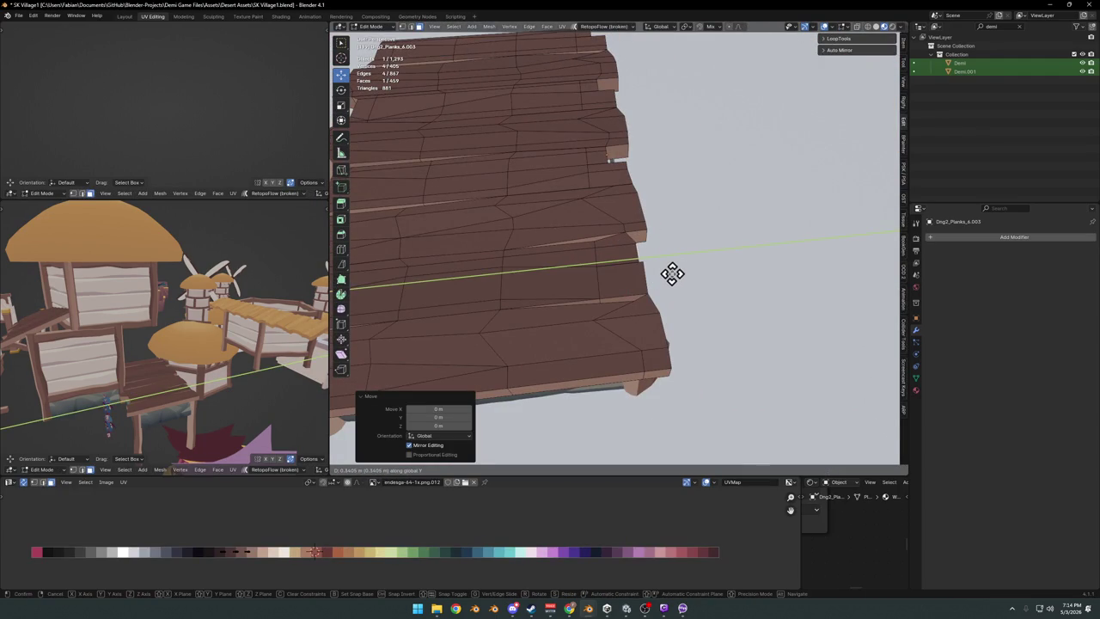
{"action": "key", "text": "o"}
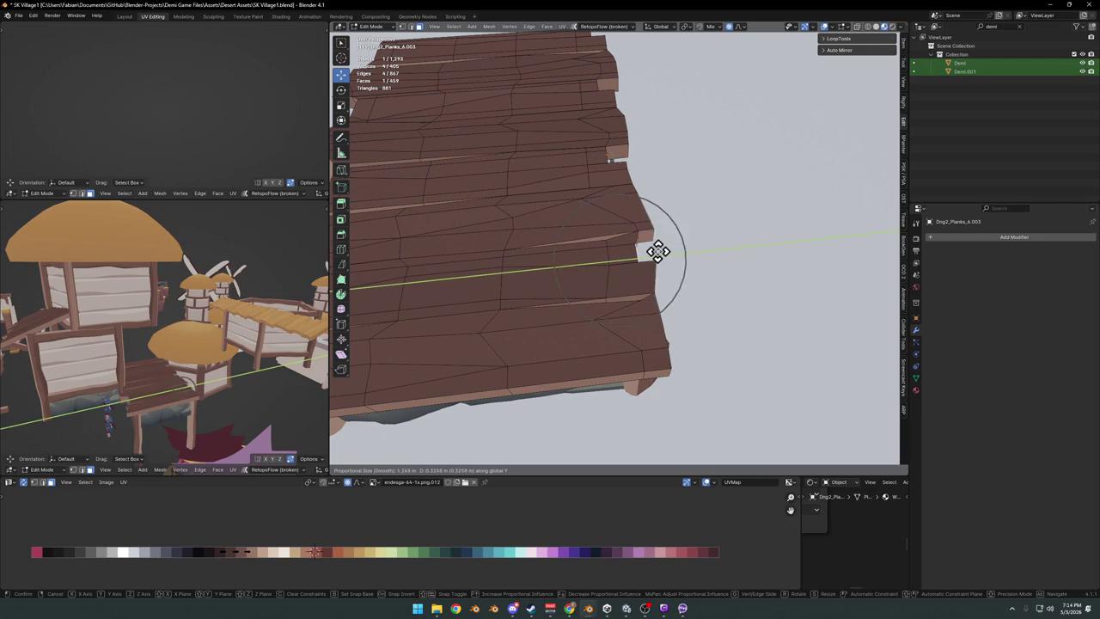
{"action": "scroll", "coordinate": [658, 251], "scroll_direction": "down", "scroll_amount": 7}
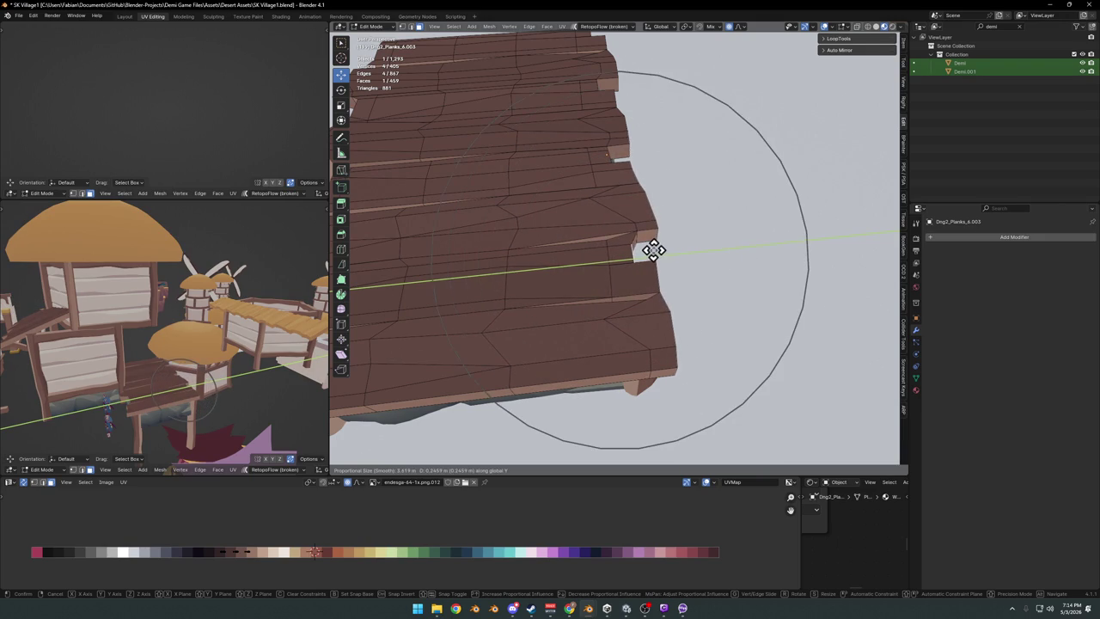
{"action": "left_click", "coordinate": [646, 230]}
Shift a face on another part of the plank edge along Y.
{"action": "mouse_move", "coordinate": [616, 150]}
{"action": "middle_mouse_down"}
{"action": "mouse_move", "coordinate": [590, 248]}
{"action": "mouse_move", "coordinate": [631, 249]}
{"action": "mouse_move", "coordinate": [537, 247]}
{"action": "middle_mouse_up"}
{"action": "left_click", "coordinate": [590, 248]}
{"action": "key", "text": "g"}
{"action": "key", "text": "y"}
{"action": "scroll", "coordinate": [659, 249], "scroll_direction": "down", "scroll_amount": 3}
{"action": "scroll", "coordinate": [658, 247], "scroll_direction": "up", "scroll_amount": 3}
{"action": "left_click", "coordinate": [658, 247]}
Adjust another part of the plank edge along Y, leave Edit Mode and save.
{"action": "middle_click_drag", "start_coordinate": [521, 206], "coordinate": [682, 240]}
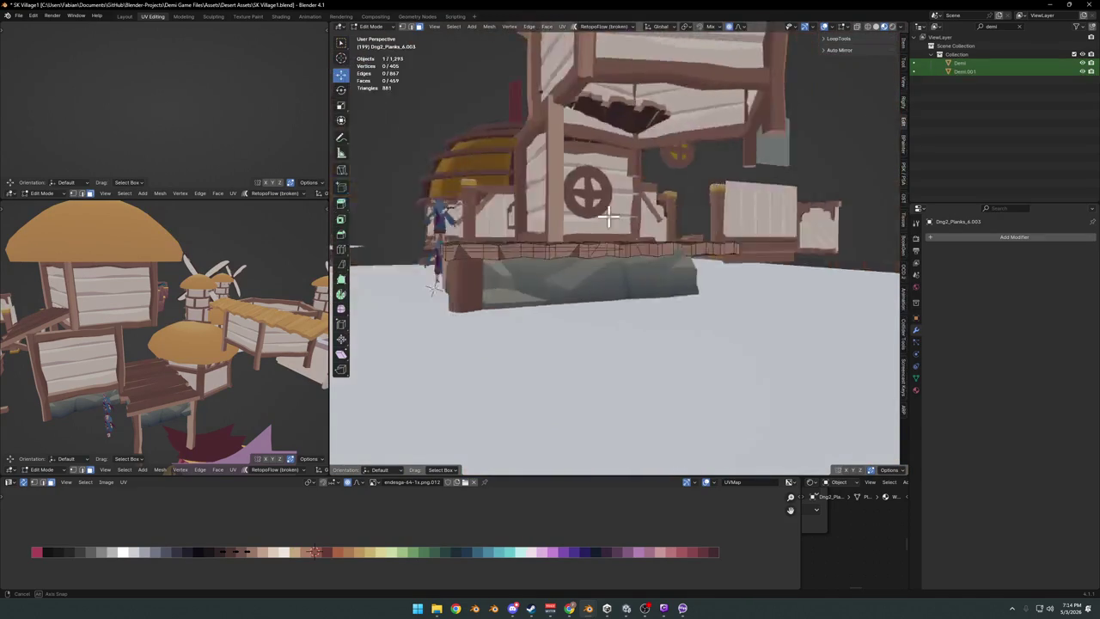
{"action": "scroll", "coordinate": [617, 254], "scroll_direction": "up", "scroll_amount": 3}
{"action": "mouse_move", "coordinate": [593, 258]}
{"action": "middle_mouse_down"}
{"action": "mouse_move", "coordinate": [717, 299]}
{"action": "mouse_move", "coordinate": [682, 290]}
{"action": "mouse_move", "coordinate": [704, 260]}
{"action": "mouse_move", "coordinate": [587, 327]}
{"action": "mouse_move", "coordinate": [699, 289]}
{"action": "mouse_move", "coordinate": [702, 275]}
{"action": "mouse_move", "coordinate": [712, 294]}
{"action": "mouse_move", "coordinate": [647, 327]}
{"action": "mouse_move", "coordinate": [577, 314]}
{"action": "mouse_move", "coordinate": [627, 324]}
{"action": "mouse_move", "coordinate": [629, 339]}
{"action": "mouse_move", "coordinate": [687, 312]}
{"action": "middle_mouse_up"}
{"action": "key", "text": "g"}
{"action": "key", "text": "y"}
{"action": "left_click", "coordinate": [668, 275]}
{"action": "key", "text": "Tab"}
{"action": "key", "text": "ctrl+s"}
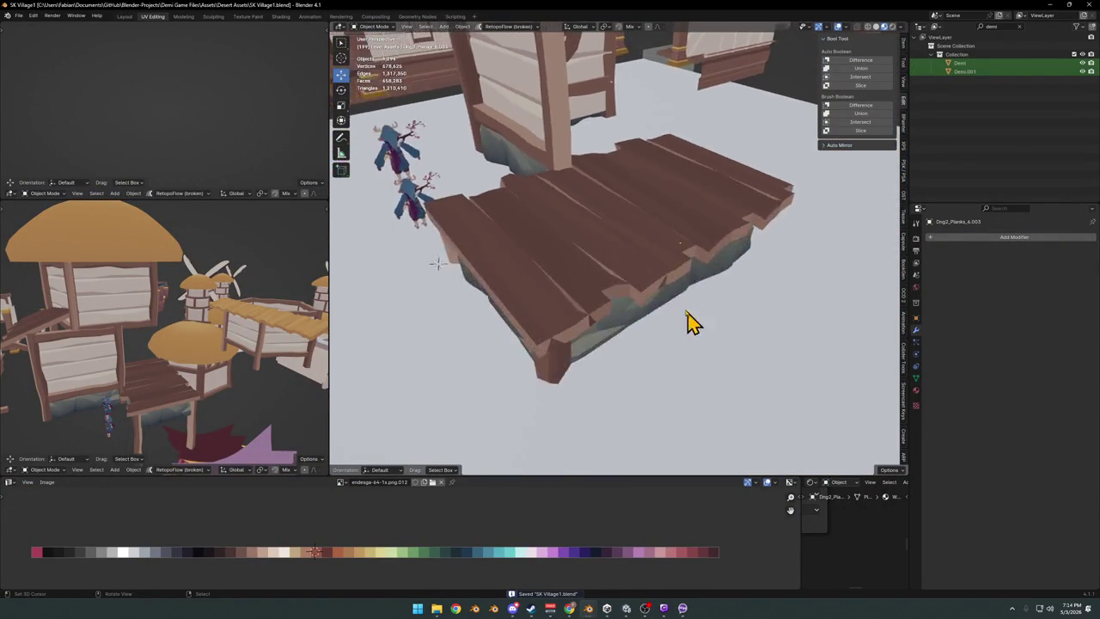
Re-enter Edit Mode on the deck, select a part and cancel a Y move.
{"action": "scroll", "coordinate": [693, 323], "scroll_direction": "up", "scroll_amount": 5}
{"action": "key", "text": "Tab"}
{"action": "left_click", "coordinate": [601, 365]}
{"action": "key", "text": "g"}
{"action": "key", "text": "y"}
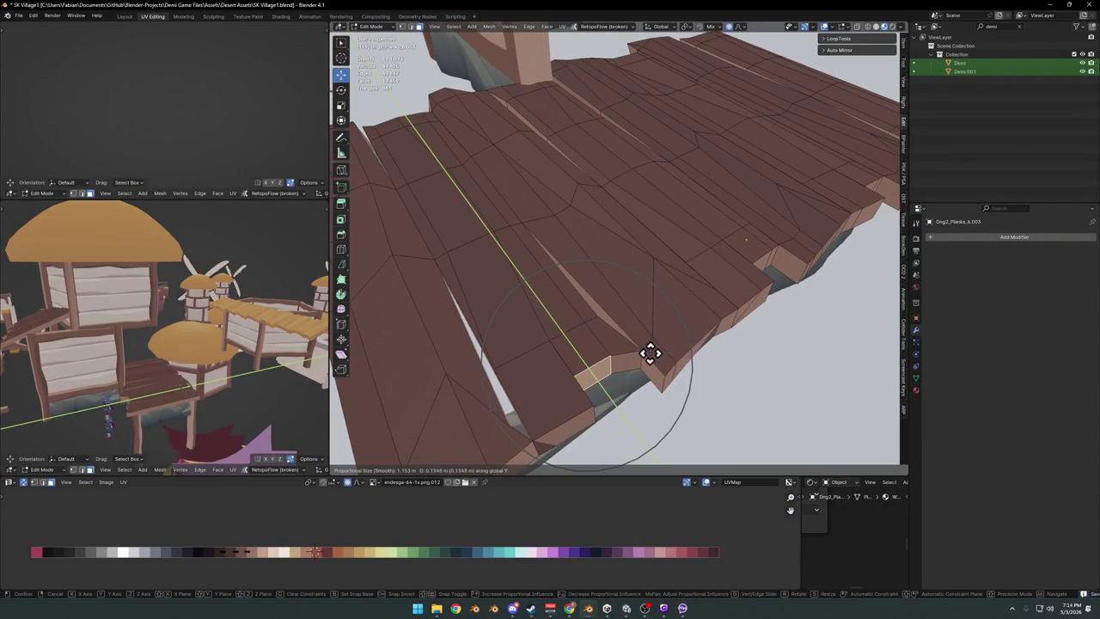
{"action": "right_click", "coordinate": [651, 354]}
{"action": "mouse_move", "coordinate": [651, 354]}
{"action": "middle_mouse_down"}
{"action": "mouse_move", "coordinate": [621, 349]}
{"action": "mouse_move", "coordinate": [640, 320]}
{"action": "mouse_move", "coordinate": [616, 287]}
{"action": "mouse_move", "coordinate": [633, 321]}
{"action": "mouse_move", "coordinate": [596, 335]}
{"action": "mouse_move", "coordinate": [609, 336]}
{"action": "mouse_move", "coordinate": [582, 217]}
{"action": "mouse_move", "coordinate": [600, 215]}
{"action": "middle_mouse_up"}
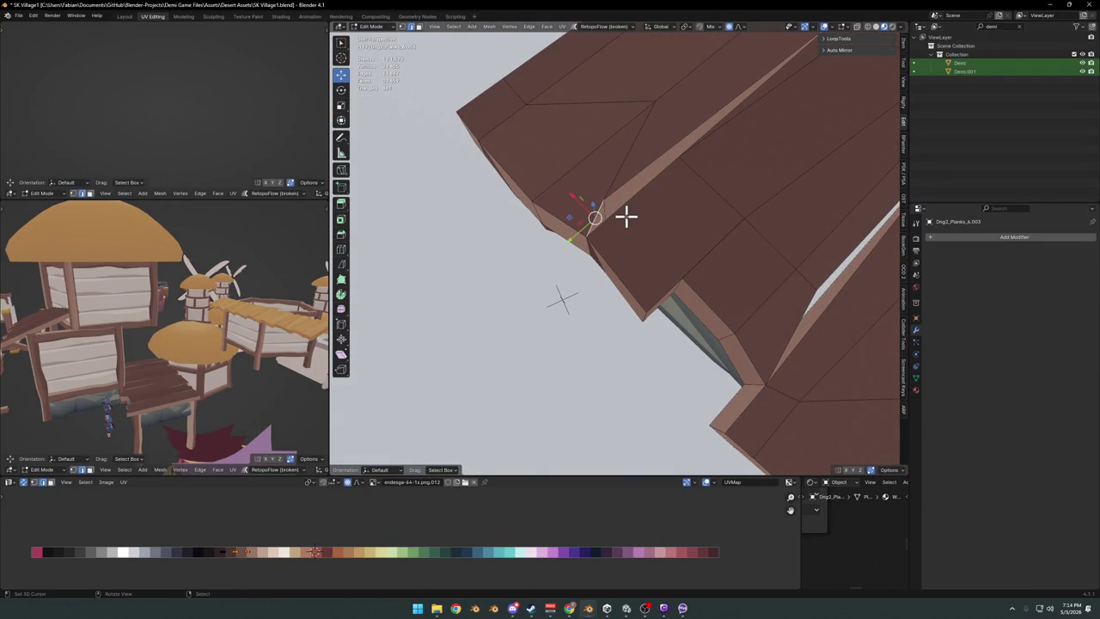
Slide the plank edge loop to close gaps, cancelling a further X move.
{"action": "key", "text": "g"}
{"action": "key", "text": "g"}
{"action": "left_click", "coordinate": [601, 232]}
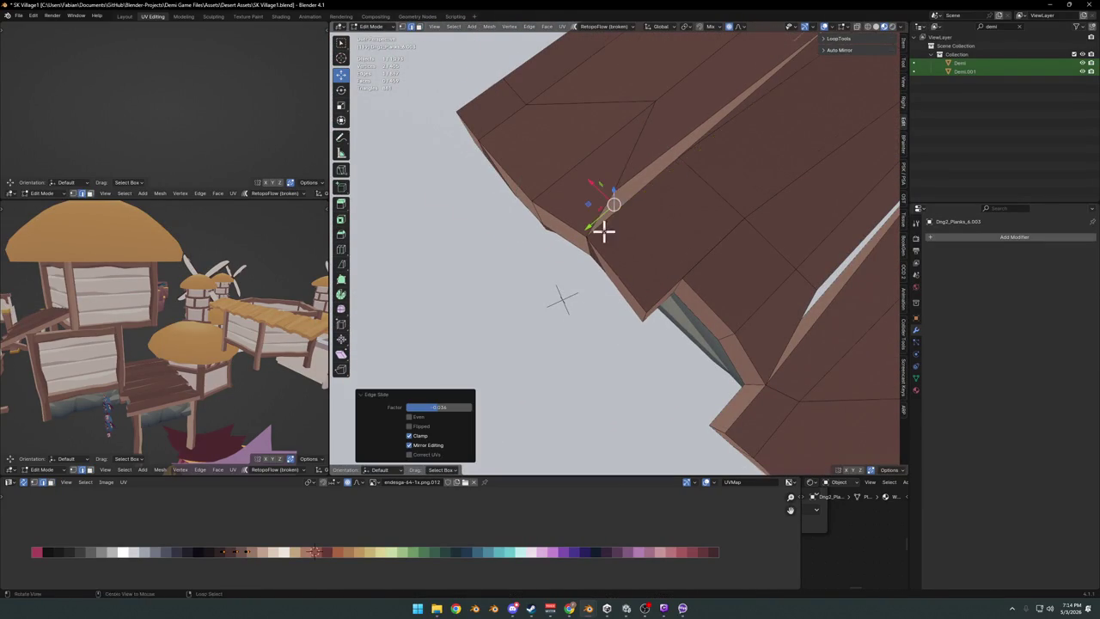
{"action": "middle_click_drag", "start_coordinate": [601, 233], "coordinate": [642, 233]}
{"action": "key", "text": "g"}
{"action": "key", "text": "x"}
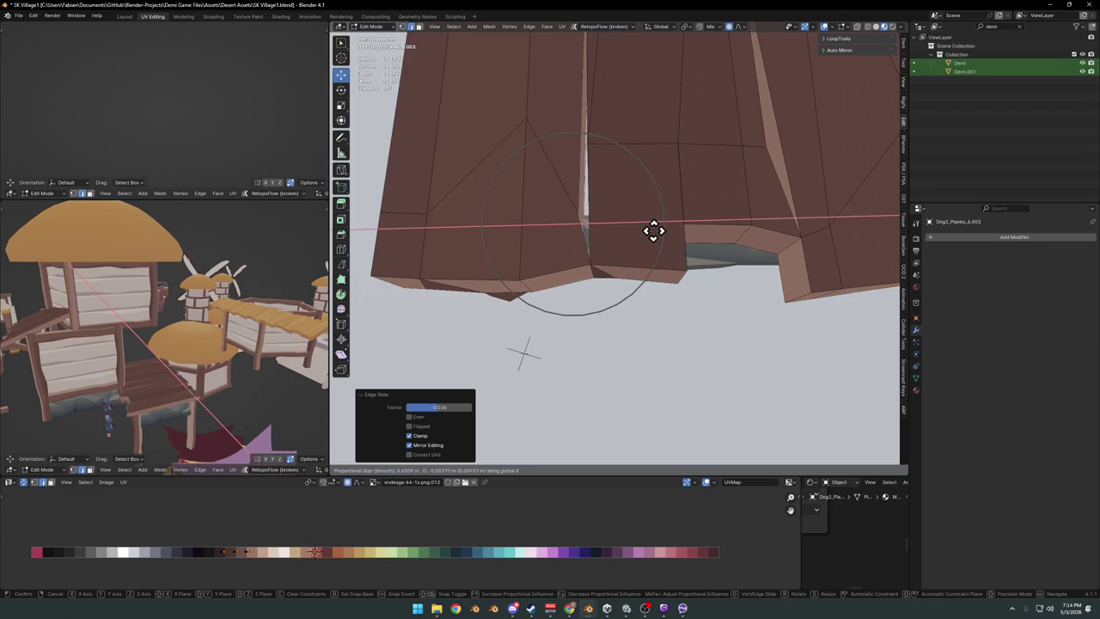
{"action": "right_click", "coordinate": [655, 230]}
Return to Object Mode and save SK Village1.blend again.
{"action": "mouse_move", "coordinate": [653, 229]}
{"action": "middle_mouse_down"}
{"action": "mouse_move", "coordinate": [601, 229]}
{"action": "mouse_move", "coordinate": [633, 215]}
{"action": "mouse_move", "coordinate": [616, 226]}
{"action": "mouse_move", "coordinate": [730, 309]}
{"action": "mouse_move", "coordinate": [696, 289]}
{"action": "mouse_move", "coordinate": [653, 290]}
{"action": "mouse_move", "coordinate": [695, 279]}
{"action": "middle_mouse_up"}
{"action": "scroll", "coordinate": [615, 226], "scroll_direction": "down", "scroll_amount": 5}
{"action": "scroll", "coordinate": [626, 238], "scroll_direction": "down", "scroll_amount": 4}
{"action": "scroll", "coordinate": [633, 233], "scroll_direction": "down", "scroll_amount": 2}
{"action": "key", "text": "Tab"}
{"action": "key", "text": "ctrl+s"}
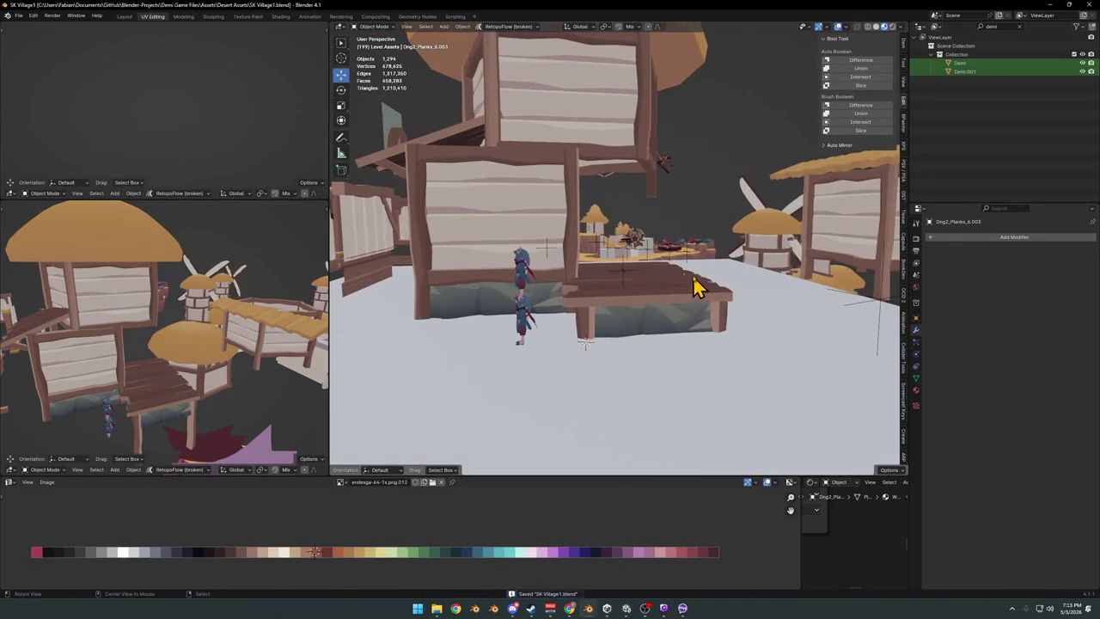
Duplicate the round window, snap it to the 3D cursor and rotate it 90° on Z.
{"action": "mouse_move", "coordinate": [616, 331]}
{"action": "middle_mouse_down"}
{"action": "mouse_move", "coordinate": [616, 343]}
{"action": "mouse_move", "coordinate": [673, 344]}
{"action": "mouse_move", "coordinate": [616, 368]}
{"action": "mouse_move", "coordinate": [616, 297]}
{"action": "mouse_move", "coordinate": [523, 307]}
{"action": "mouse_move", "coordinate": [584, 312]}
{"action": "middle_mouse_up"}
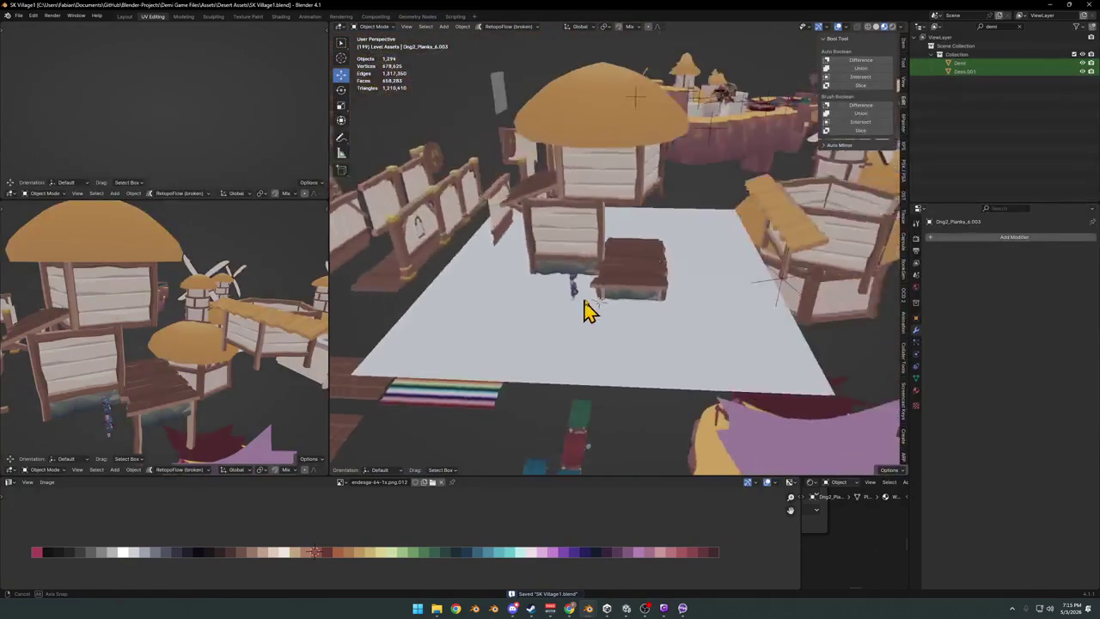
{"action": "scroll", "coordinate": [619, 300], "scroll_direction": "up", "scroll_amount": 3}
{"action": "middle_click_drag", "start_coordinate": [578, 274], "coordinate": [635, 338]}
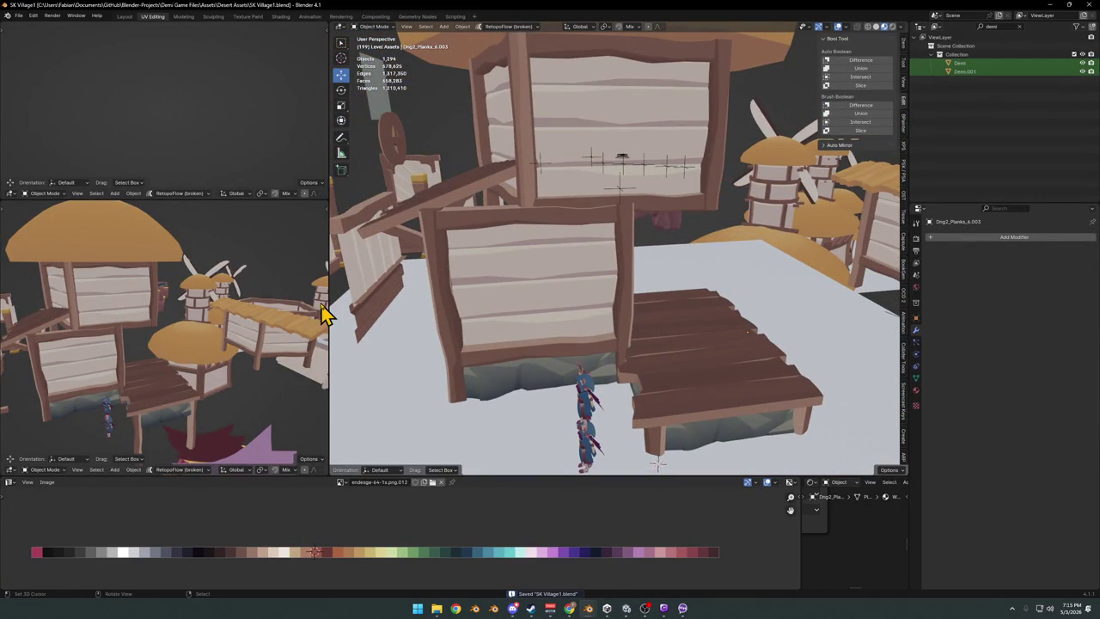
{"action": "mouse_move", "coordinate": [753, 277]}
{"action": "middle_mouse_down"}
{"action": "mouse_move", "coordinate": [768, 294]}
{"action": "mouse_move", "coordinate": [619, 265]}
{"action": "middle_mouse_up"}
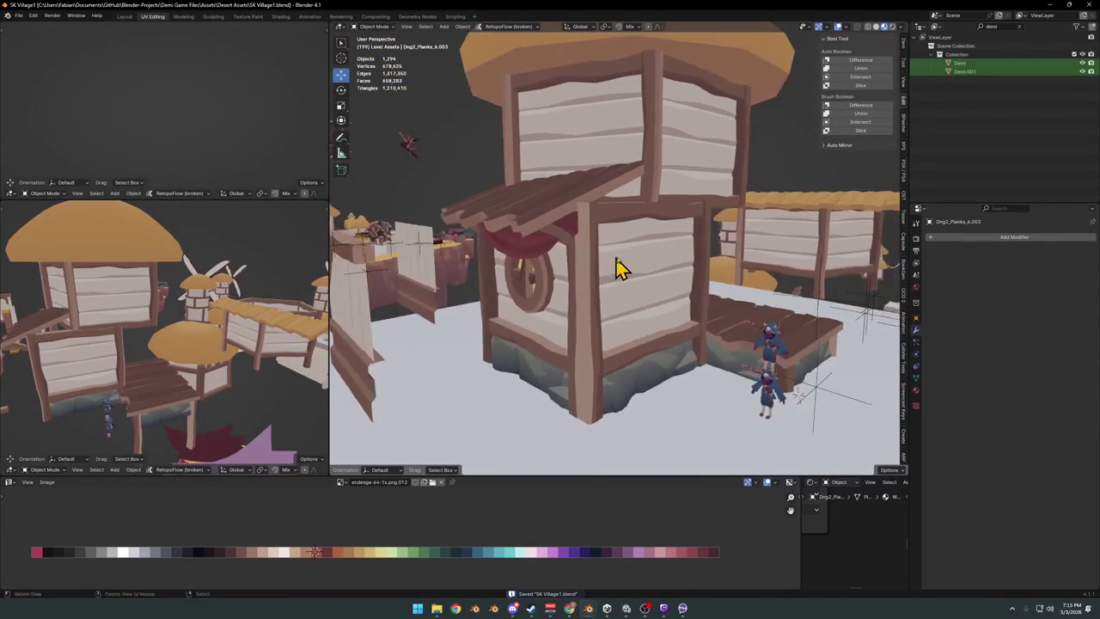
{"action": "left_click", "coordinate": [524, 284]}
{"action": "key", "text": "g"}
{"action": "left_click", "coordinate": [530, 292]}
{"action": "key", "text": "shift+s"}
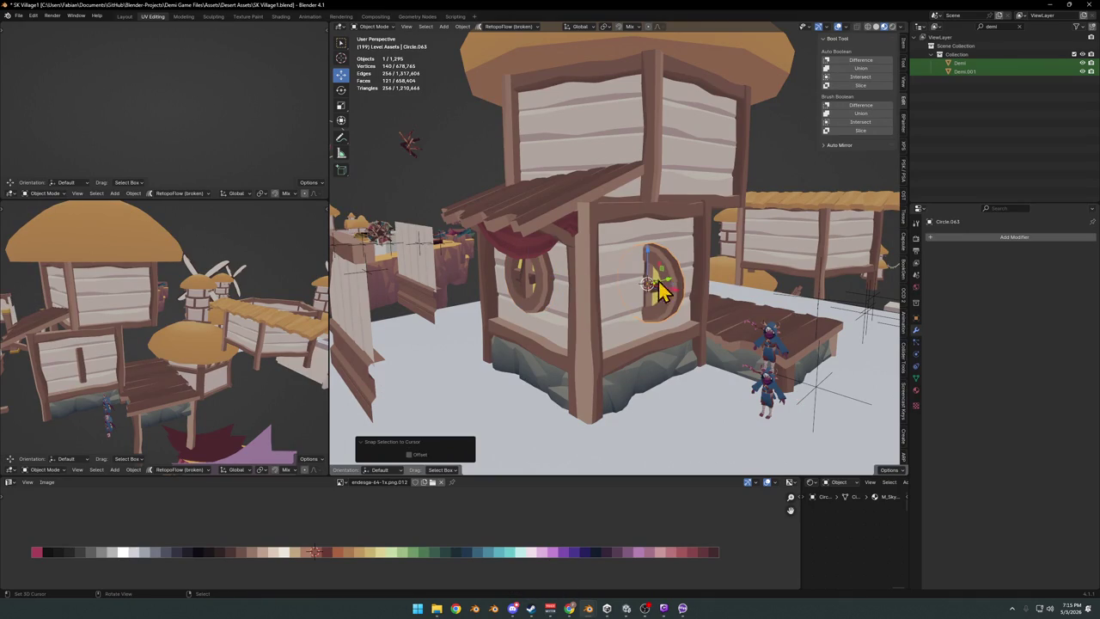
{"action": "type", "text": "rz90"}
{"action": "key", "text": "Return"}
Move the new window along Y until it sits against the lower house wall.
{"action": "mouse_move", "coordinate": [633, 283]}
{"action": "middle_mouse_down"}
{"action": "mouse_move", "coordinate": [707, 278]}
{"action": "mouse_move", "coordinate": [687, 290]}
{"action": "middle_mouse_up"}
{"action": "key", "text": "g"}
{"action": "key", "text": "y"}
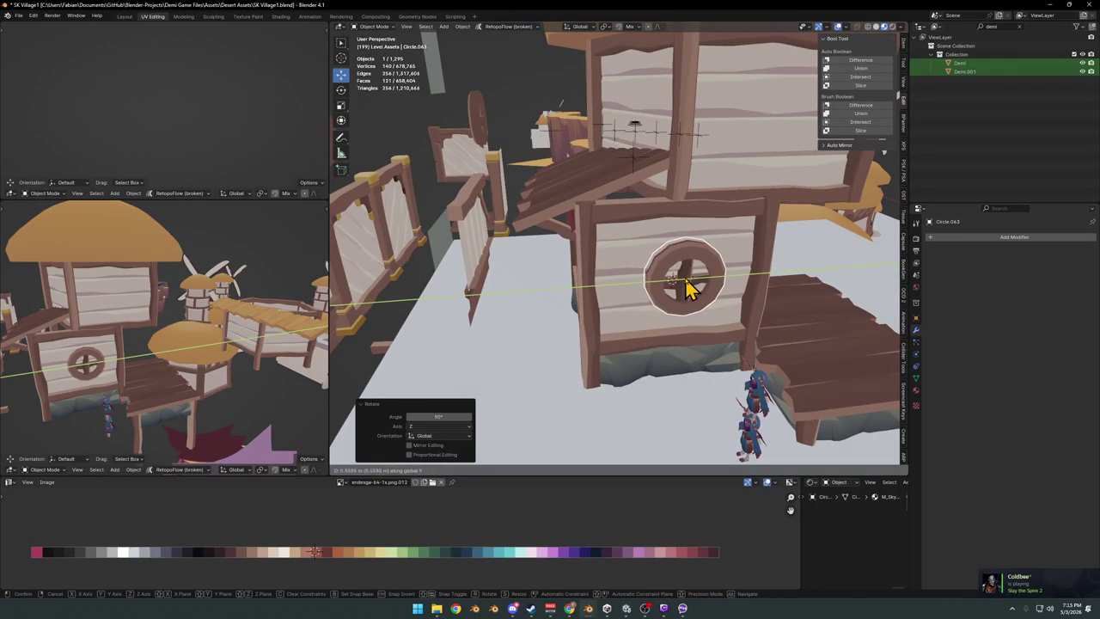
{"action": "left_click", "coordinate": [690, 288]}
{"action": "scroll", "coordinate": [685, 284], "scroll_direction": "up", "scroll_amount": 3}
{"action": "key", "text": "g"}
{"action": "key", "text": "y"}
{"action": "left_click", "coordinate": [680, 273]}
Centre the window sideways along X, refine its Y depth and save.
{"action": "mouse_move", "coordinate": [690, 278]}
{"action": "middle_mouse_down"}
{"action": "mouse_move", "coordinate": [643, 265]}
{"action": "mouse_move", "coordinate": [662, 278]}
{"action": "mouse_move", "coordinate": [628, 255]}
{"action": "mouse_move", "coordinate": [623, 342]}
{"action": "mouse_move", "coordinate": [653, 309]}
{"action": "mouse_move", "coordinate": [619, 326]}
{"action": "mouse_move", "coordinate": [567, 301]}
{"action": "mouse_move", "coordinate": [634, 275]}
{"action": "mouse_move", "coordinate": [633, 289]}
{"action": "middle_mouse_up"}
{"action": "key", "text": "g"}
{"action": "key", "text": "x"}
{"action": "left_click", "coordinate": [664, 275]}
{"action": "key", "text": "g"}
{"action": "key", "text": "y"}
{"action": "left_click", "coordinate": [649, 262]}
{"action": "key", "text": "ctrl+s"}
Raise the round window along Z to its final height, then deselect everything.
{"action": "scroll", "coordinate": [619, 327], "scroll_direction": "down", "scroll_amount": 4}
{"action": "scroll", "coordinate": [605, 331], "scroll_direction": "up", "scroll_amount": 2}
{"action": "left_click", "coordinate": [606, 331]}
{"action": "key", "text": "g"}
{"action": "key", "text": "z"}
{"action": "left_click", "coordinate": [639, 309]}
{"action": "key", "text": "alt+a"}
Orbit around the house to check the window placement and save the file.
{"action": "mouse_move", "coordinate": [643, 319]}
{"action": "middle_mouse_down"}
{"action": "mouse_move", "coordinate": [622, 314]}
{"action": "mouse_move", "coordinate": [634, 307]}
{"action": "mouse_move", "coordinate": [599, 315]}
{"action": "mouse_move", "coordinate": [581, 296]}
{"action": "middle_mouse_up"}
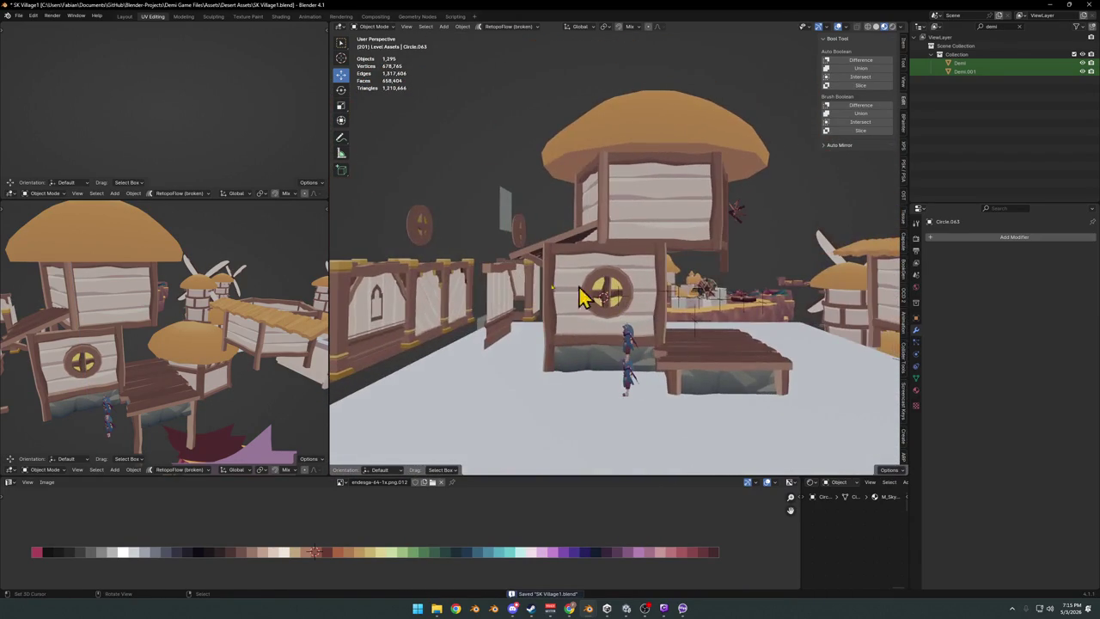
{"action": "mouse_move", "coordinate": [83, 365]}
{"action": "middle_mouse_down"}
{"action": "mouse_move", "coordinate": [229, 336]}
{"action": "mouse_move", "coordinate": [124, 330]}
{"action": "mouse_move", "coordinate": [141, 330]}
{"action": "middle_mouse_up"}
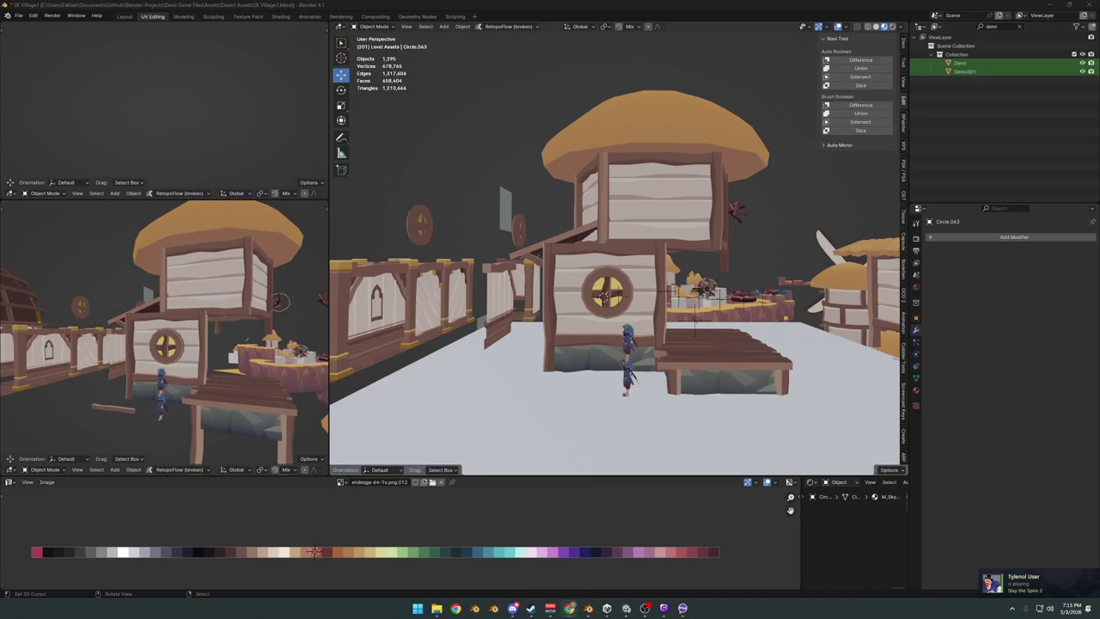
{"action": "key", "text": "ctrl+s"}
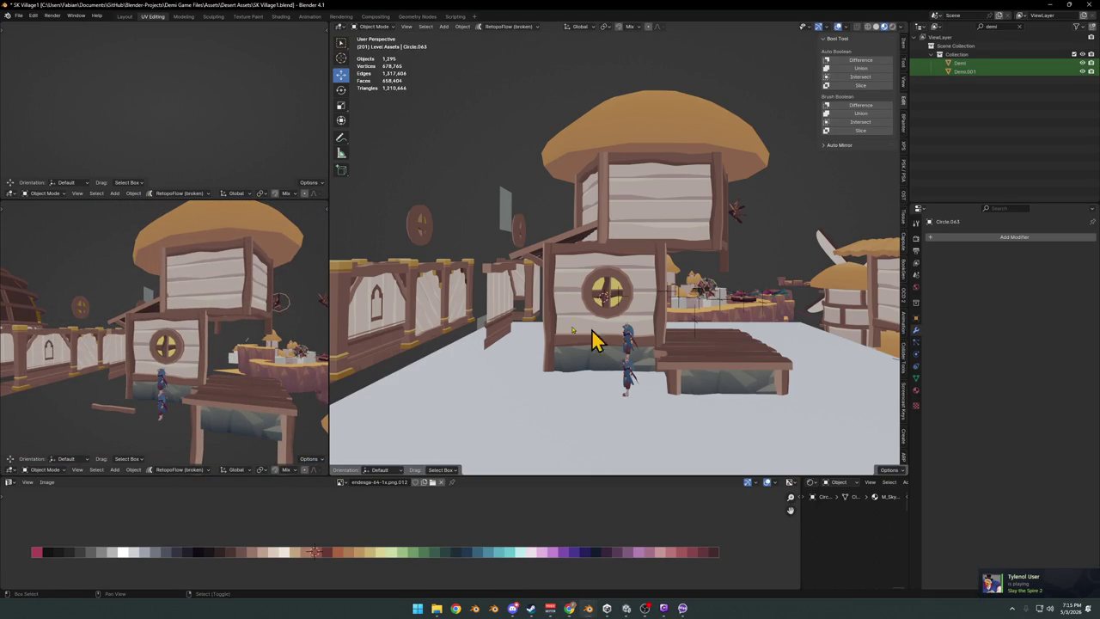
{"action": "mouse_move", "coordinate": [662, 318]}
{"action": "middle_mouse_down"}
{"action": "mouse_move", "coordinate": [596, 312]}
{"action": "mouse_move", "coordinate": [679, 300]}
{"action": "mouse_move", "coordinate": [516, 312]}
{"action": "mouse_move", "coordinate": [562, 307]}
{"action": "middle_mouse_up"}
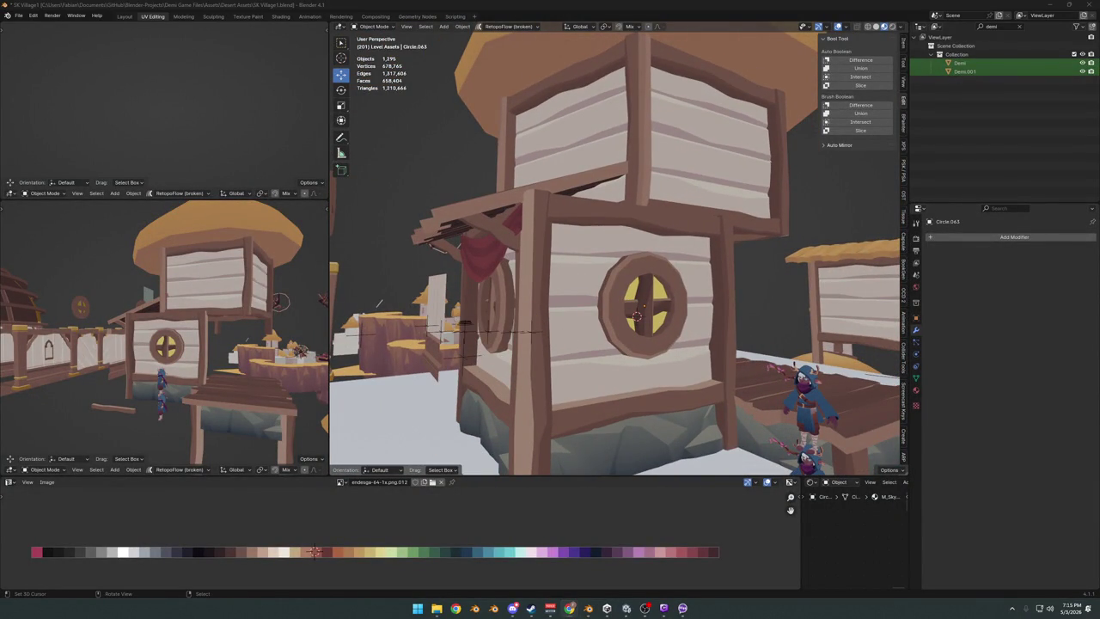
{"action": "mouse_move", "coordinate": [632, 290]}
{"action": "middle_mouse_down"}
{"action": "mouse_move", "coordinate": [613, 318]}
{"action": "mouse_move", "coordinate": [633, 315]}
{"action": "mouse_move", "coordinate": [572, 312]}
{"action": "mouse_move", "coordinate": [640, 325]}
{"action": "mouse_move", "coordinate": [579, 278]}
{"action": "mouse_move", "coordinate": [562, 309]}
{"action": "mouse_move", "coordinate": [622, 297]}
{"action": "mouse_move", "coordinate": [636, 228]}
{"action": "mouse_move", "coordinate": [648, 223]}
{"action": "mouse_move", "coordinate": [631, 233]}
{"action": "middle_mouse_up"}
Save, then nudge the beam beside the red awning slightly along X.
{"action": "key", "text": "ctrl+s"}
{"action": "left_click", "coordinate": [636, 227]}
{"action": "key", "text": "g"}
{"action": "key", "text": "x"}
{"action": "left_click", "coordinate": [660, 239]}
With Normal orientation, thicken the beam (Shift+Y scale), narrow it on X, and reposition along X.
{"action": "key", "text": "comma"}
{"action": "left_click", "coordinate": [628, 269]}
{"action": "mouse_move", "coordinate": [634, 331]}
{"action": "middle_mouse_down"}
{"action": "mouse_move", "coordinate": [640, 258]}
{"action": "mouse_move", "coordinate": [617, 251]}
{"action": "middle_mouse_up"}
{"action": "key", "text": "s"}
{"action": "key", "text": "shift+y"}
{"action": "left_click", "coordinate": [631, 253]}
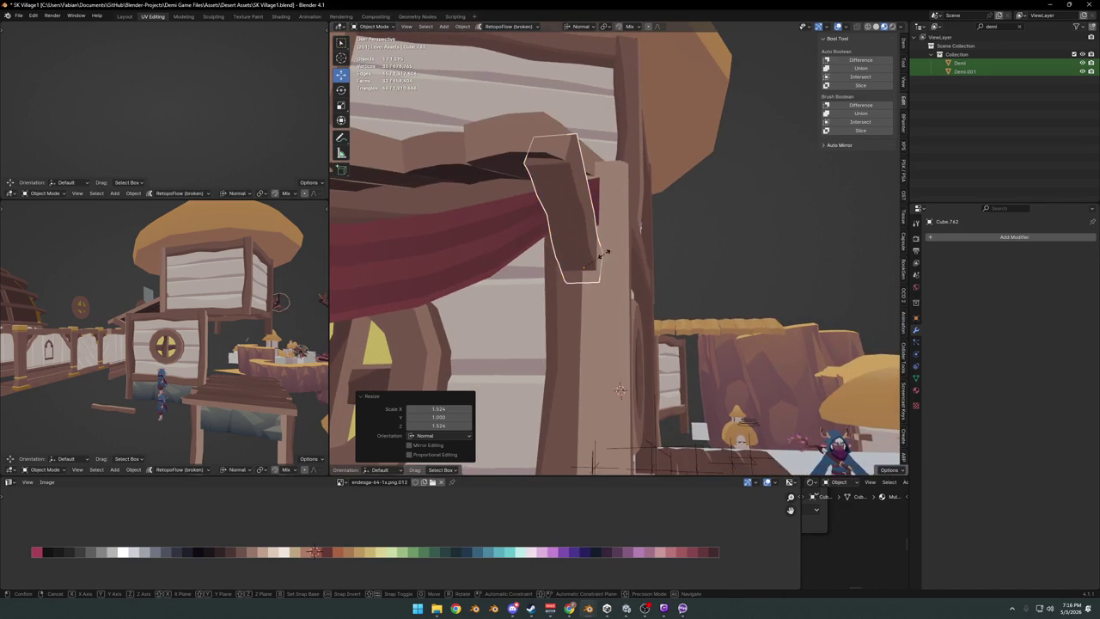
{"action": "key", "text": "s"}
{"action": "key", "text": "x"}
{"action": "left_click", "coordinate": [614, 250]}
{"action": "key", "text": "g"}
{"action": "key", "text": "x"}
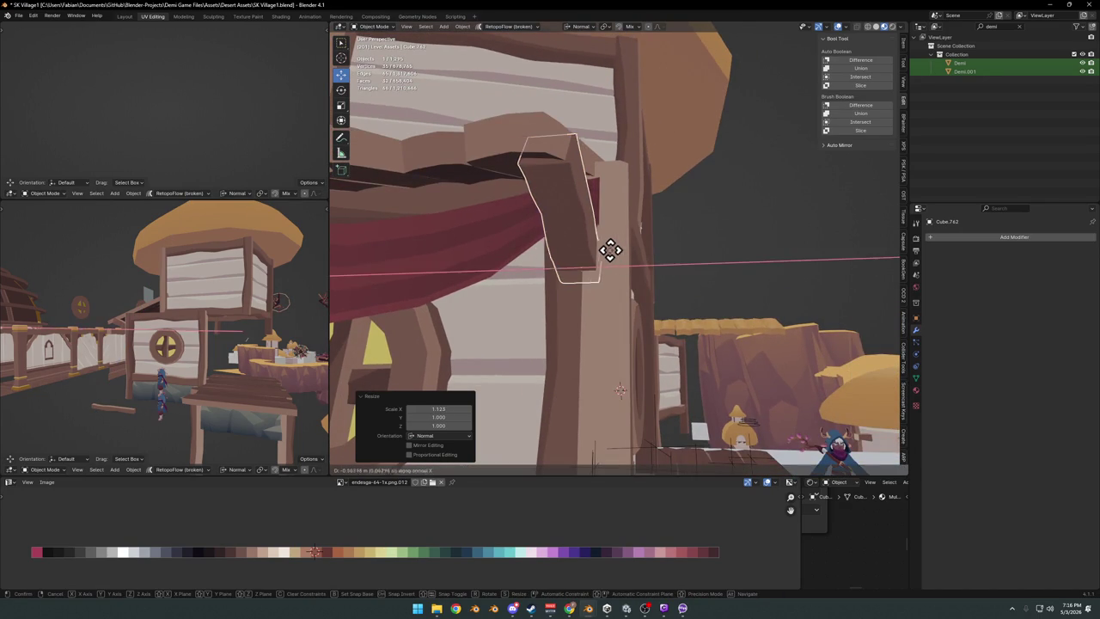
{"action": "left_click", "coordinate": [614, 250]}
Shift and widen the roof planks above the awning along X, then save.
{"action": "mouse_move", "coordinate": [590, 262]}
{"action": "middle_mouse_down"}
{"action": "mouse_move", "coordinate": [623, 211]}
{"action": "mouse_move", "coordinate": [611, 246]}
{"action": "mouse_move", "coordinate": [653, 284]}
{"action": "middle_mouse_up"}
{"action": "left_click", "coordinate": [606, 249]}
{"action": "scroll", "coordinate": [602, 258], "scroll_direction": "down", "scroll_amount": 3}
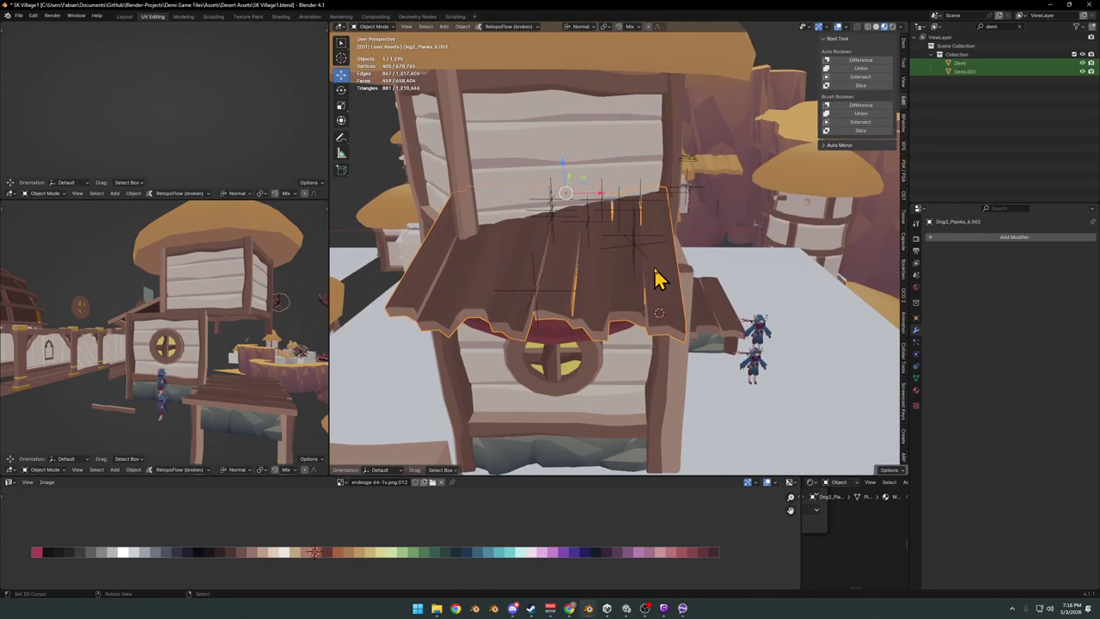
{"action": "key", "text": "g"}
{"action": "key", "text": "x"}
{"action": "left_click", "coordinate": [658, 265]}
{"action": "key", "text": "s"}
{"action": "key", "text": "x"}
{"action": "left_click", "coordinate": [698, 265]}
{"action": "key", "text": "ctrl+s"}
Nudge the beam beside the awning along its X axis again.
{"action": "mouse_move", "coordinate": [650, 295]}
{"action": "middle_mouse_down"}
{"action": "mouse_move", "coordinate": [694, 270]}
{"action": "mouse_move", "coordinate": [688, 277]}
{"action": "mouse_move", "coordinate": [628, 220]}
{"action": "mouse_move", "coordinate": [653, 246]}
{"action": "middle_mouse_up"}
{"action": "scroll", "coordinate": [676, 242], "scroll_direction": "up", "scroll_amount": 3}
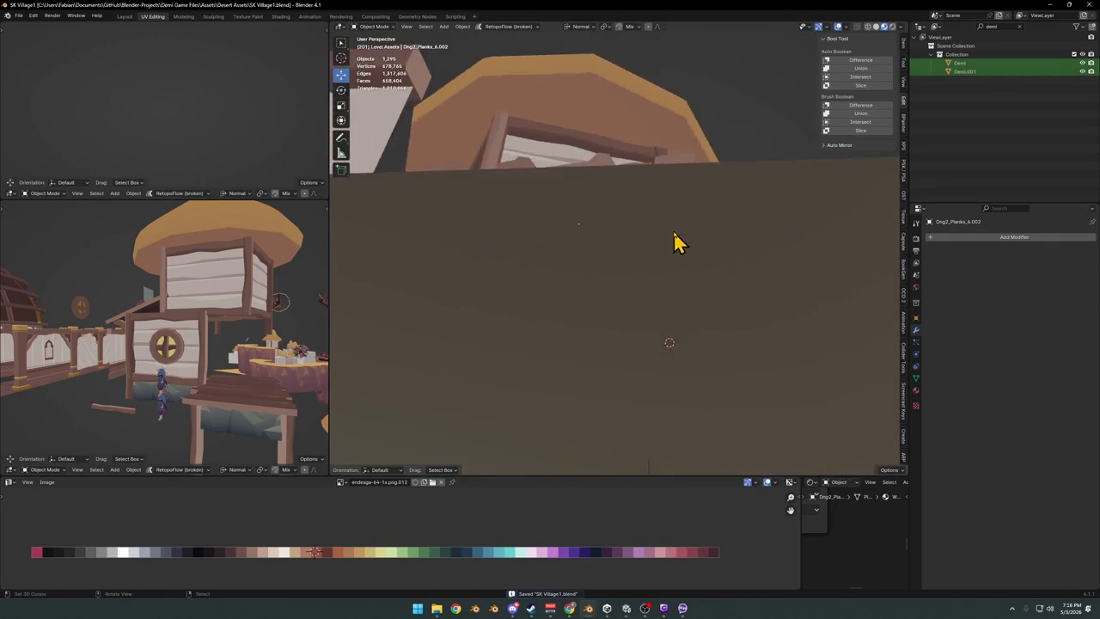
{"action": "scroll", "coordinate": [676, 242], "scroll_direction": "down", "scroll_amount": 3}
{"action": "left_click", "coordinate": [694, 238]}
{"action": "scroll", "coordinate": [693, 236], "scroll_direction": "up", "scroll_amount": 1}
{"action": "key", "text": "g"}
{"action": "key", "text": "x"}
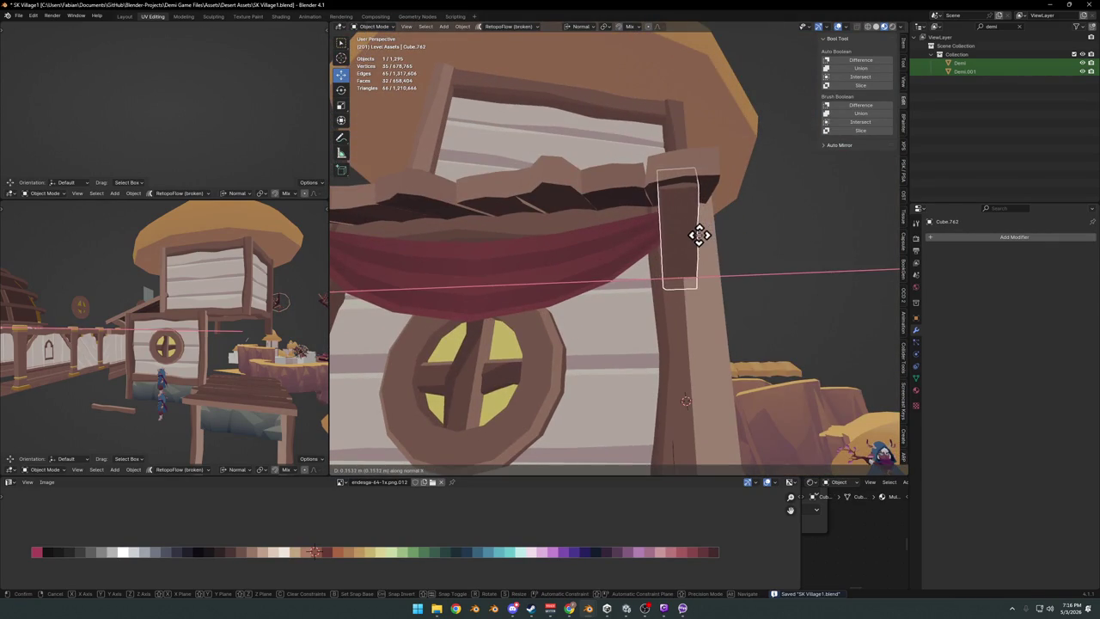
{"action": "left_click", "coordinate": [699, 236]}
Select the sloped plank awning and nudge it slightly along its Y axis.
{"action": "mouse_move", "coordinate": [698, 240]}
{"action": "middle_mouse_down"}
{"action": "mouse_move", "coordinate": [633, 278]}
{"action": "mouse_move", "coordinate": [584, 271]}
{"action": "middle_mouse_up"}
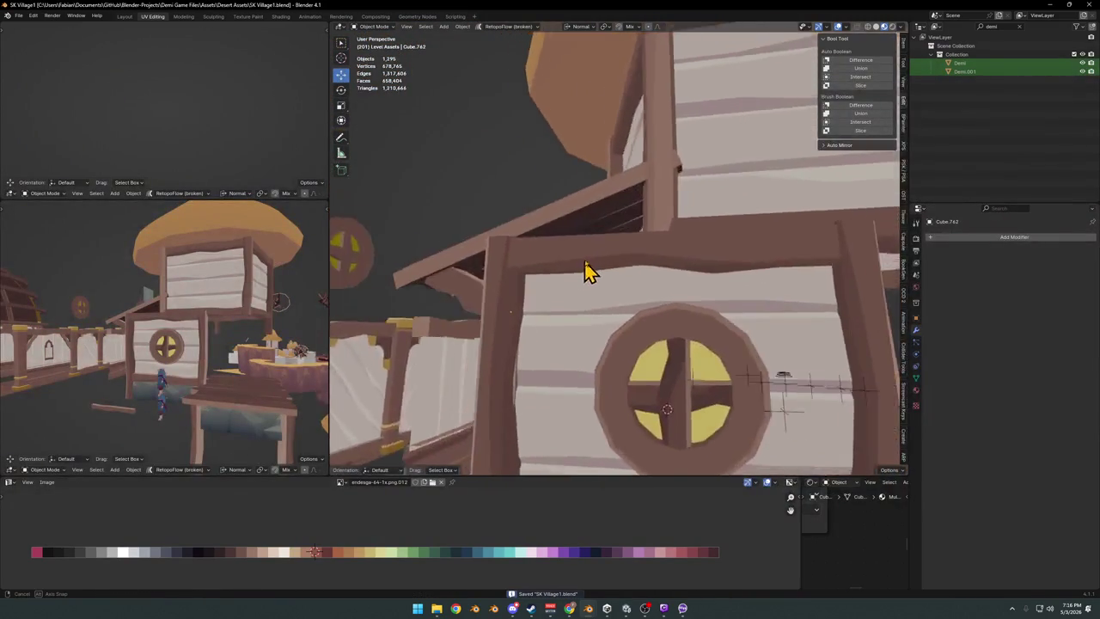
{"action": "scroll", "coordinate": [584, 271], "scroll_direction": "down", "scroll_amount": 4}
{"action": "mouse_move", "coordinate": [667, 255]}
{"action": "middle_mouse_down"}
{"action": "mouse_move", "coordinate": [695, 287]}
{"action": "mouse_move", "coordinate": [712, 269]}
{"action": "mouse_move", "coordinate": [707, 256]}
{"action": "mouse_move", "coordinate": [670, 256]}
{"action": "mouse_move", "coordinate": [718, 275]}
{"action": "mouse_move", "coordinate": [680, 249]}
{"action": "mouse_move", "coordinate": [645, 295]}
{"action": "mouse_move", "coordinate": [560, 259]}
{"action": "mouse_move", "coordinate": [604, 246]}
{"action": "mouse_move", "coordinate": [614, 266]}
{"action": "mouse_move", "coordinate": [630, 252]}
{"action": "mouse_move", "coordinate": [596, 291]}
{"action": "middle_mouse_up"}
{"action": "left_click", "coordinate": [650, 250]}
{"action": "scroll", "coordinate": [650, 250], "scroll_direction": "up", "scroll_amount": 4}
{"action": "left_click", "coordinate": [604, 247]}
{"action": "key", "text": "g"}
{"action": "key", "text": "y"}
{"action": "left_click", "coordinate": [604, 255]}
{"action": "mouse_move", "coordinate": [643, 318]}
{"action": "middle_mouse_down"}
{"action": "mouse_move", "coordinate": [627, 277]}
{"action": "mouse_move", "coordinate": [594, 265]}
{"action": "mouse_move", "coordinate": [700, 280]}
{"action": "mouse_move", "coordinate": [658, 302]}
{"action": "mouse_move", "coordinate": [695, 314]}
{"action": "mouse_move", "coordinate": [540, 301]}
{"action": "middle_mouse_up"}
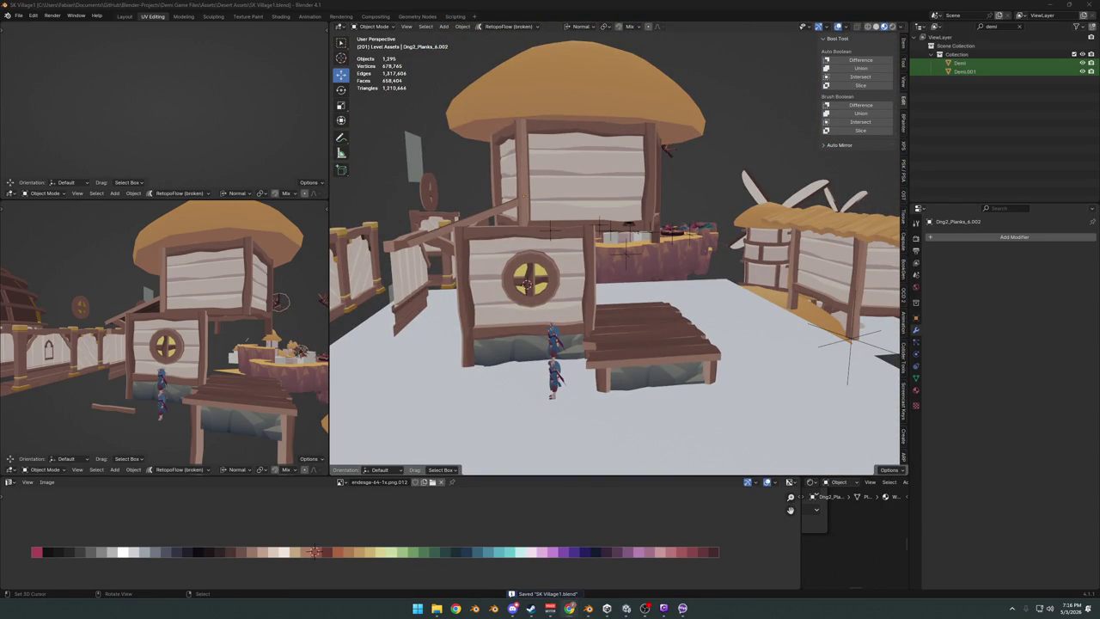
Orbit down onto the mushroom-roofed house and save SK Village1.blend.
{"action": "mouse_move", "coordinate": [589, 249]}
{"action": "middle_mouse_down"}
{"action": "mouse_move", "coordinate": [589, 275]}
{"action": "mouse_move", "coordinate": [611, 263]}
{"action": "mouse_move", "coordinate": [580, 245]}
{"action": "mouse_move", "coordinate": [608, 270]}
{"action": "mouse_move", "coordinate": [606, 228]}
{"action": "middle_mouse_up"}
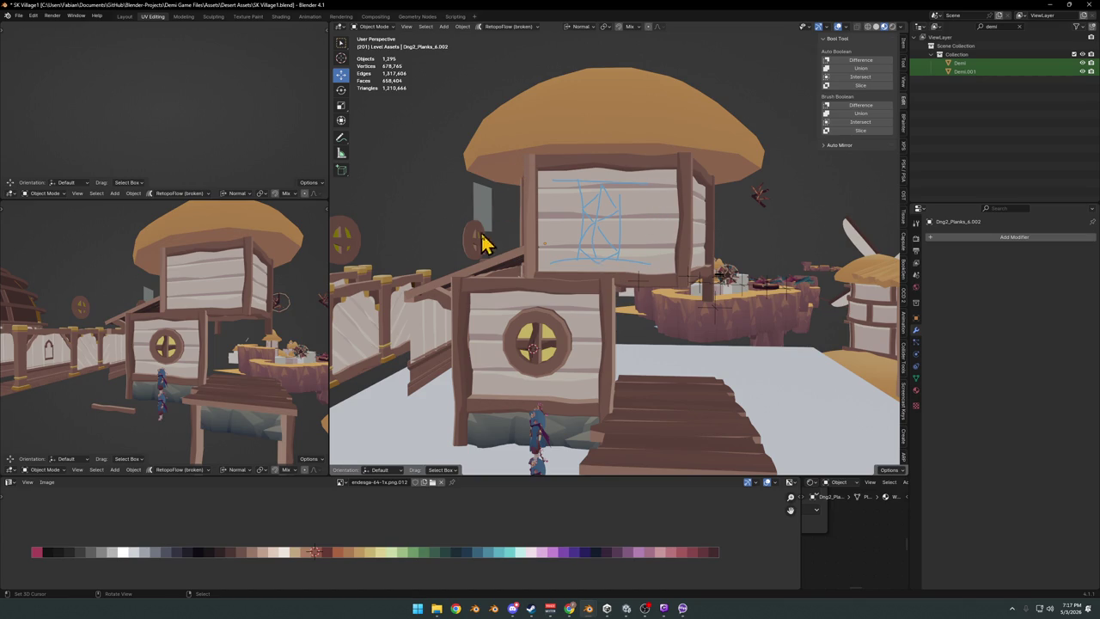
{"action": "middle_click_drag", "start_coordinate": [604, 208], "coordinate": [611, 215]}
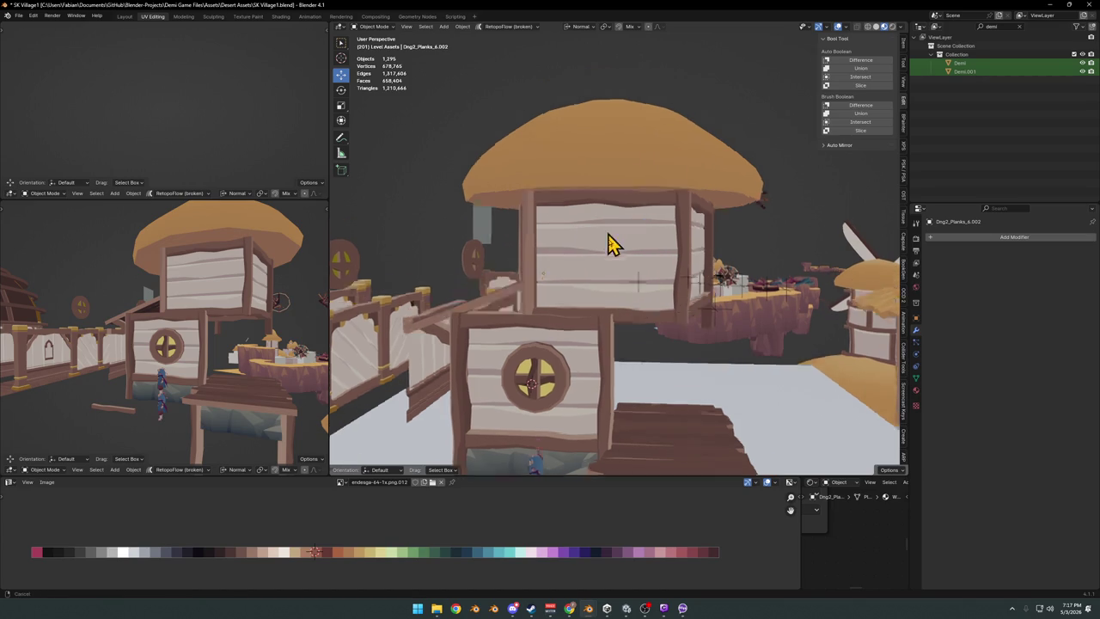
{"action": "key", "text": "ctrl+s"}
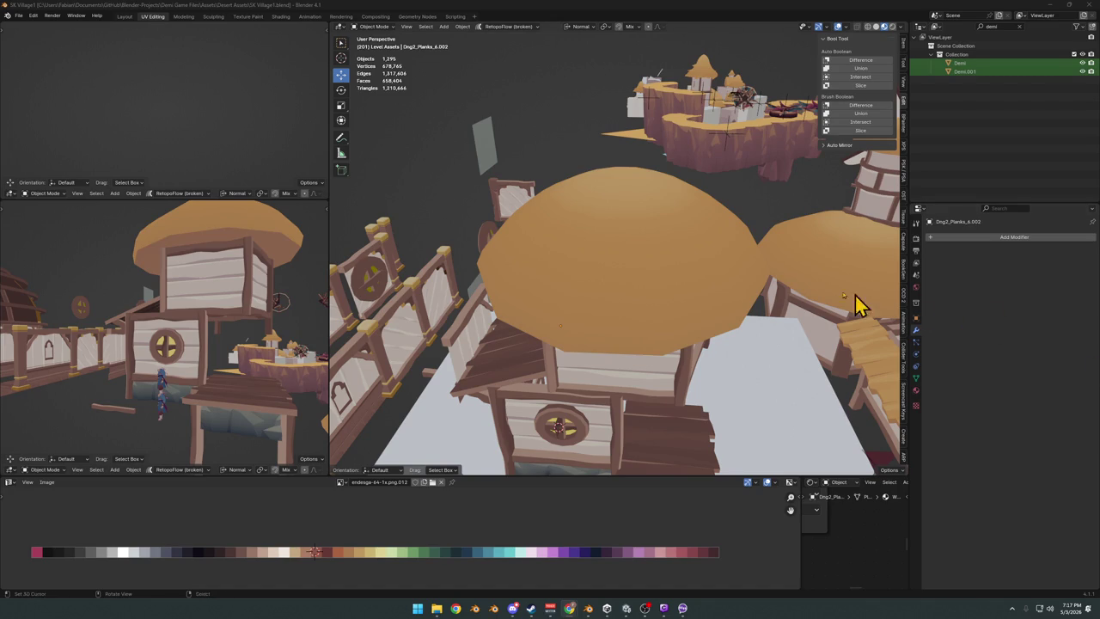
Select and frame the mushroom dome roof, inspecting the village and bridge in Edit Mode.
{"action": "left_click", "coordinate": [614, 282]}
{"action": "key", "text": "KP_Decimal"}
{"action": "key", "text": "Tab"}
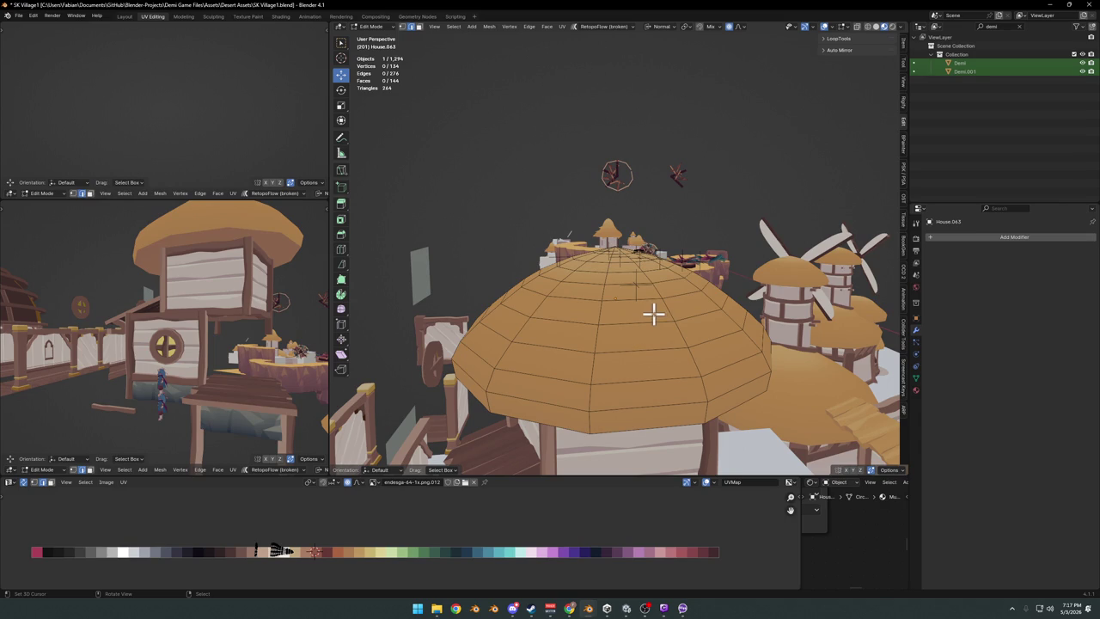
{"action": "scroll", "coordinate": [653, 315], "scroll_direction": "down", "scroll_amount": 2}
{"action": "scroll", "coordinate": [651, 313], "scroll_direction": "down", "scroll_amount": 2}
{"action": "mouse_move", "coordinate": [651, 312]}
{"action": "middle_mouse_down"}
{"action": "mouse_move", "coordinate": [627, 277]}
{"action": "mouse_move", "coordinate": [657, 296]}
{"action": "middle_mouse_up"}
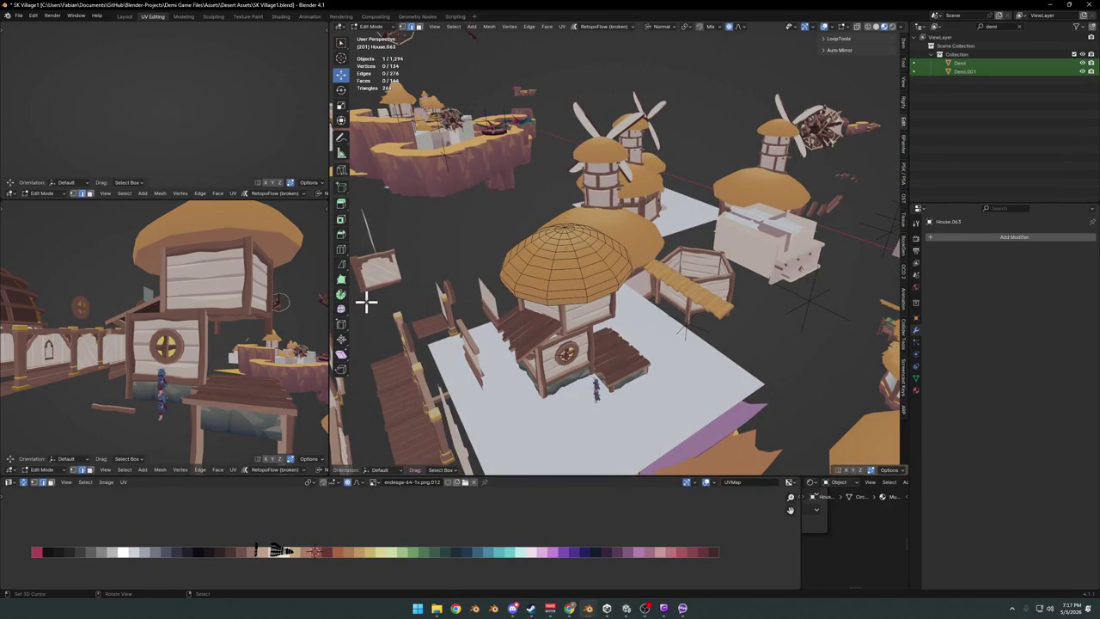
{"action": "scroll", "coordinate": [692, 286], "scroll_direction": "up", "scroll_amount": 4}
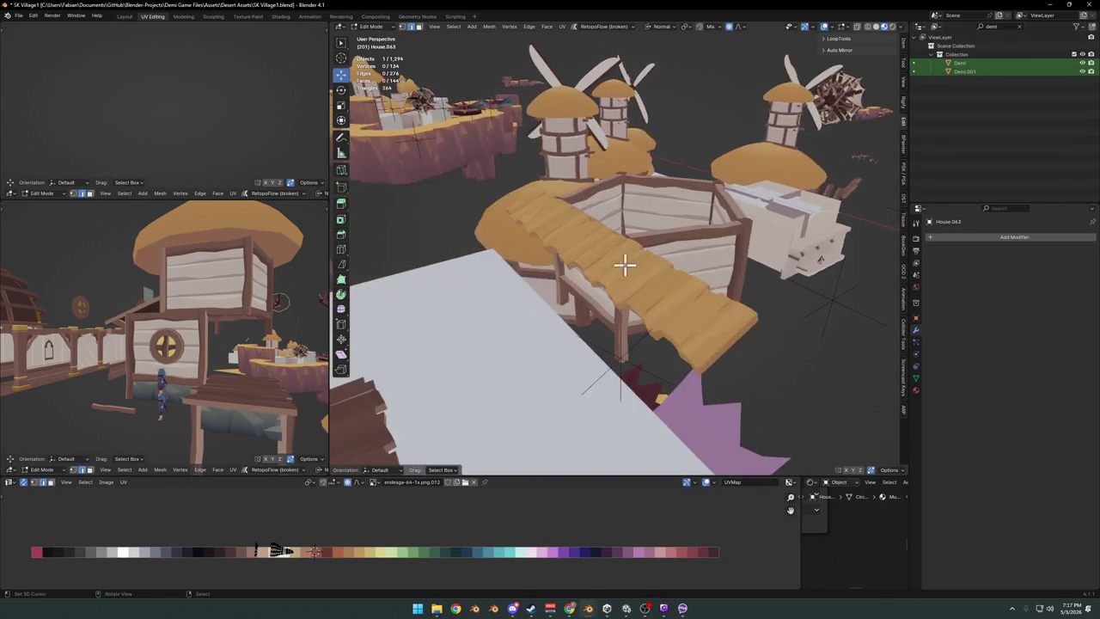
{"action": "middle_click_drag", "start_coordinate": [626, 261], "coordinate": [614, 274], "text": "shift"}
{"action": "middle_click_drag", "start_coordinate": [584, 319], "coordinate": [610, 323]}
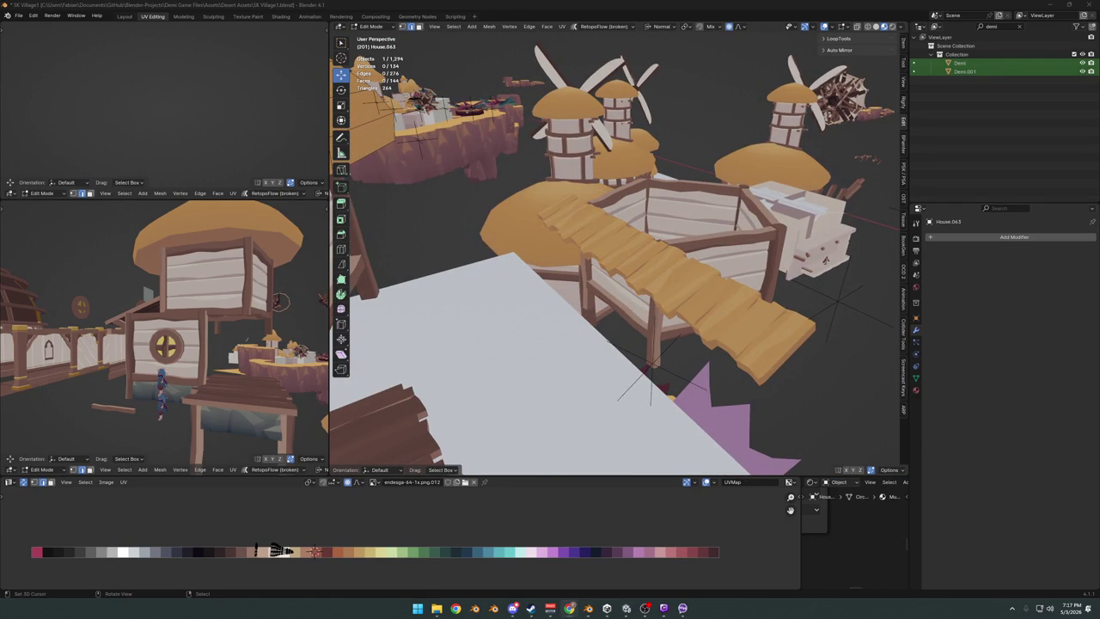
{"action": "middle_click_drag", "start_coordinate": [679, 256], "coordinate": [611, 255]}
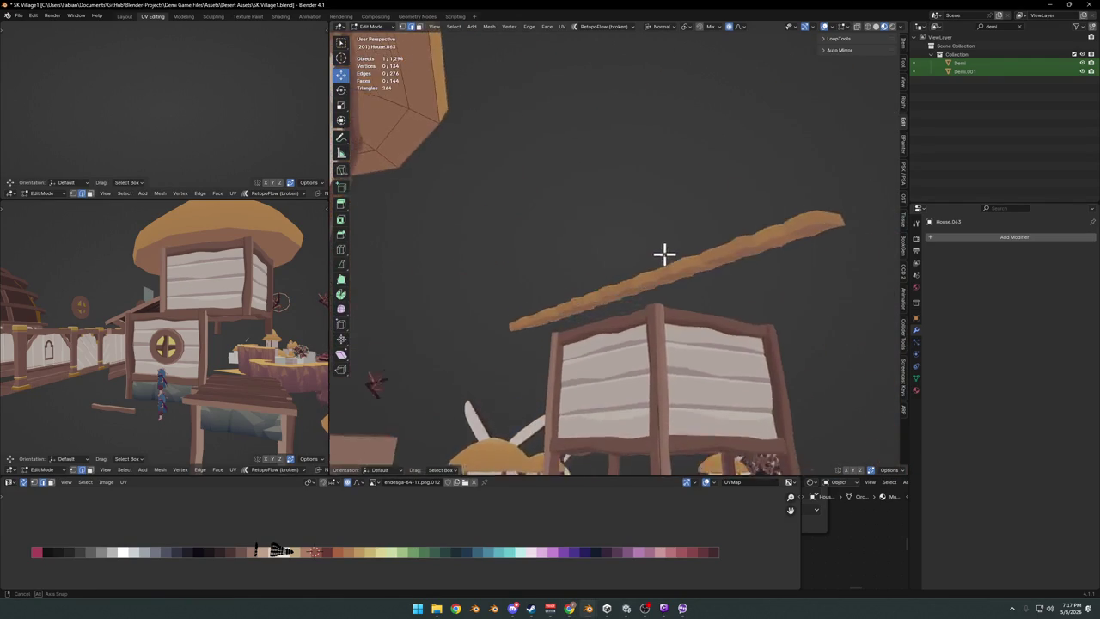
{"action": "key", "text": "Tab"}
Snap the plank bridge to the 3D cursor on the roof and restore Global orientation.
{"action": "middle_click_drag", "start_coordinate": [662, 291], "coordinate": [668, 311]}
{"action": "left_click", "coordinate": [676, 312]}
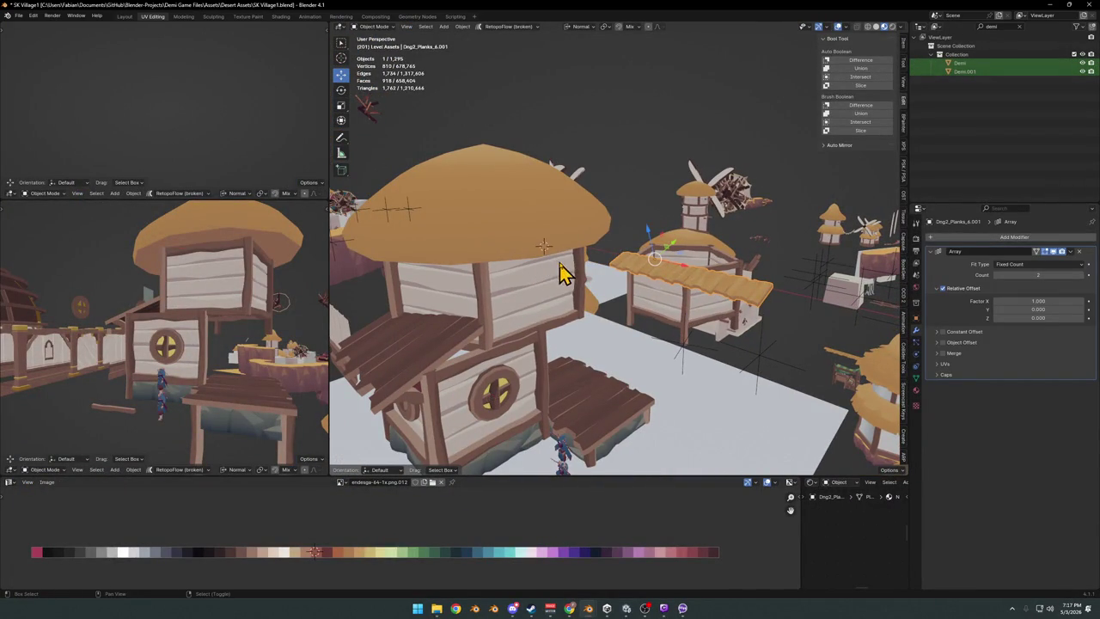
{"action": "key", "text": "shift+s"}
{"action": "left_click", "coordinate": [560, 206]}
{"action": "key", "text": "r"}
{"action": "key", "text": "Escape"}
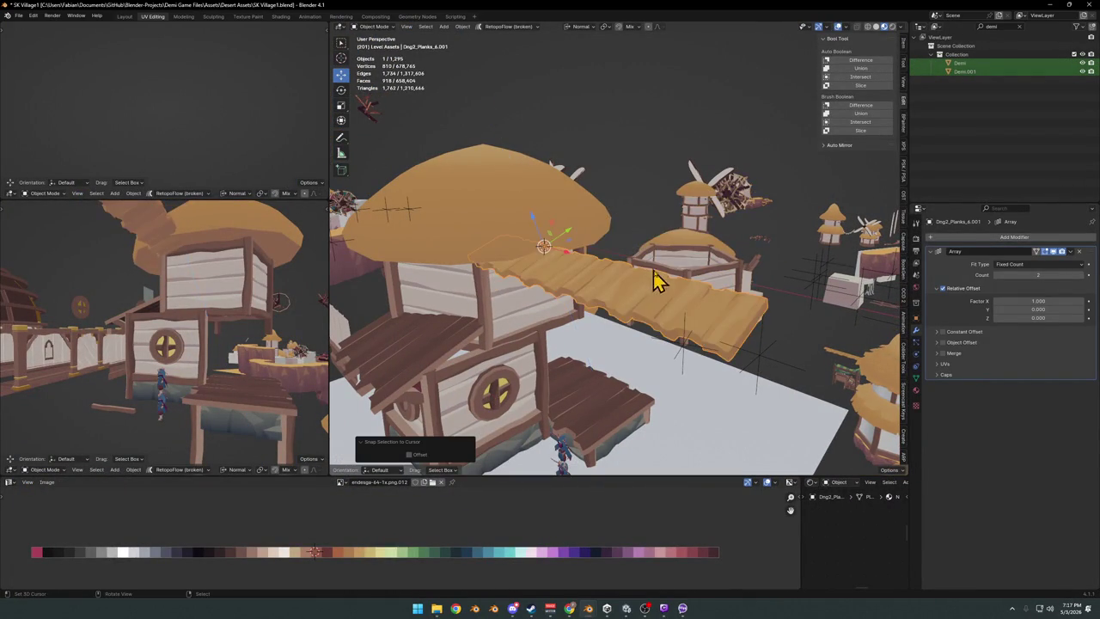
{"action": "key", "text": "comma"}
{"action": "left_click", "coordinate": [589, 297]}
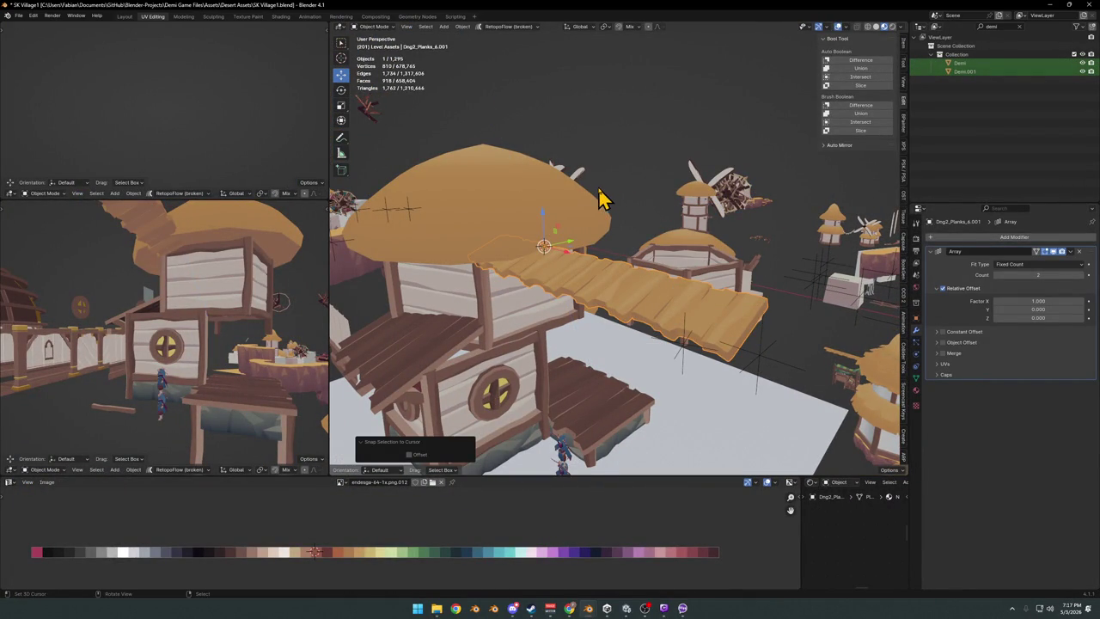
{"action": "mouse_move", "coordinate": [567, 262]}
{"action": "middle_mouse_down"}
{"action": "mouse_move", "coordinate": [607, 252]}
{"action": "mouse_move", "coordinate": [658, 319]}
{"action": "middle_mouse_up"}
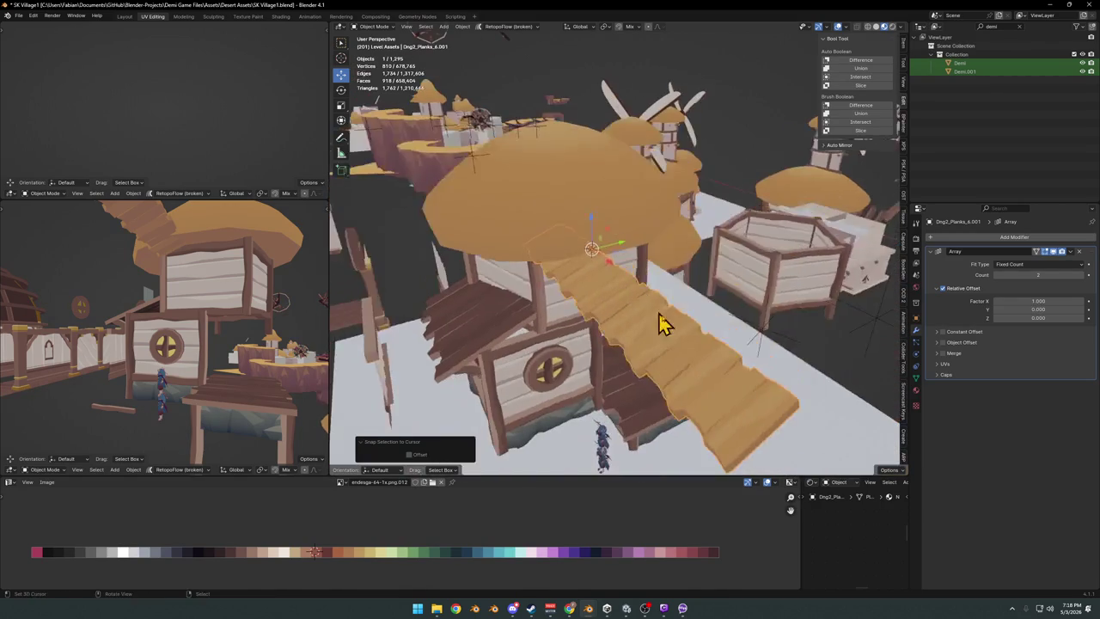
Turn the planks about Z across the roof and reposition them horizontally.
{"action": "key", "text": "r"}
{"action": "key", "text": "z"}
{"action": "left_click", "coordinate": [634, 215]}
{"action": "middle_click_drag", "start_coordinate": [633, 215], "coordinate": [662, 258]}
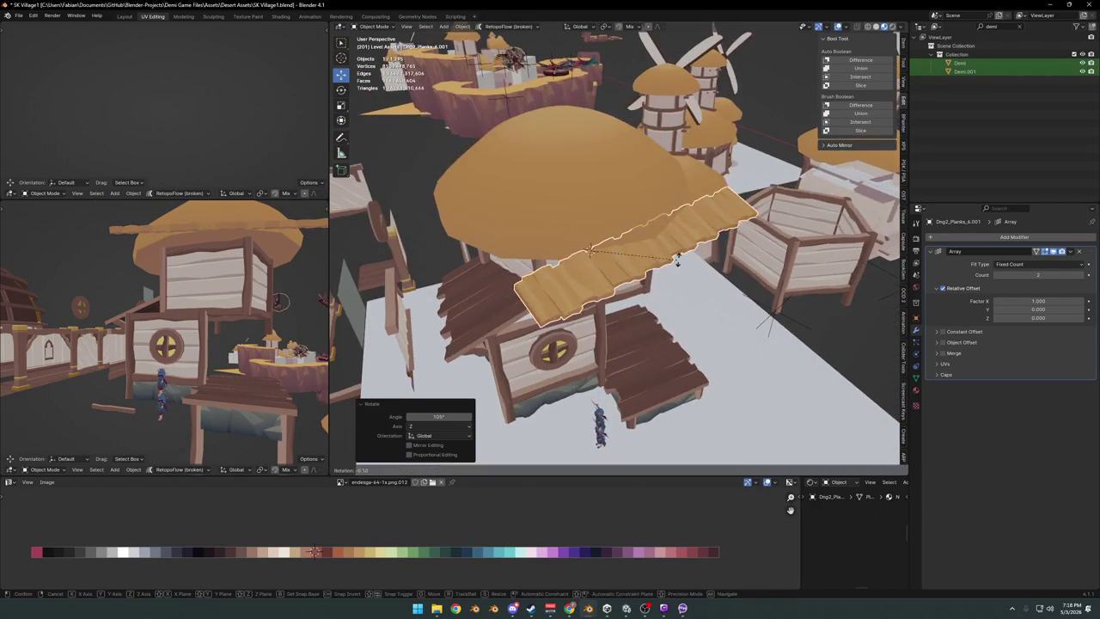
{"action": "key", "text": "g"}
{"action": "key", "text": "shift+z"}
{"action": "left_click", "coordinate": [663, 262]}
{"action": "mouse_move", "coordinate": [216, 248]}
{"action": "middle_mouse_down"}
{"action": "mouse_move", "coordinate": [228, 223]}
{"action": "mouse_move", "coordinate": [254, 241]}
{"action": "mouse_move", "coordinate": [250, 283]}
{"action": "middle_mouse_up"}
{"action": "key", "text": "g"}
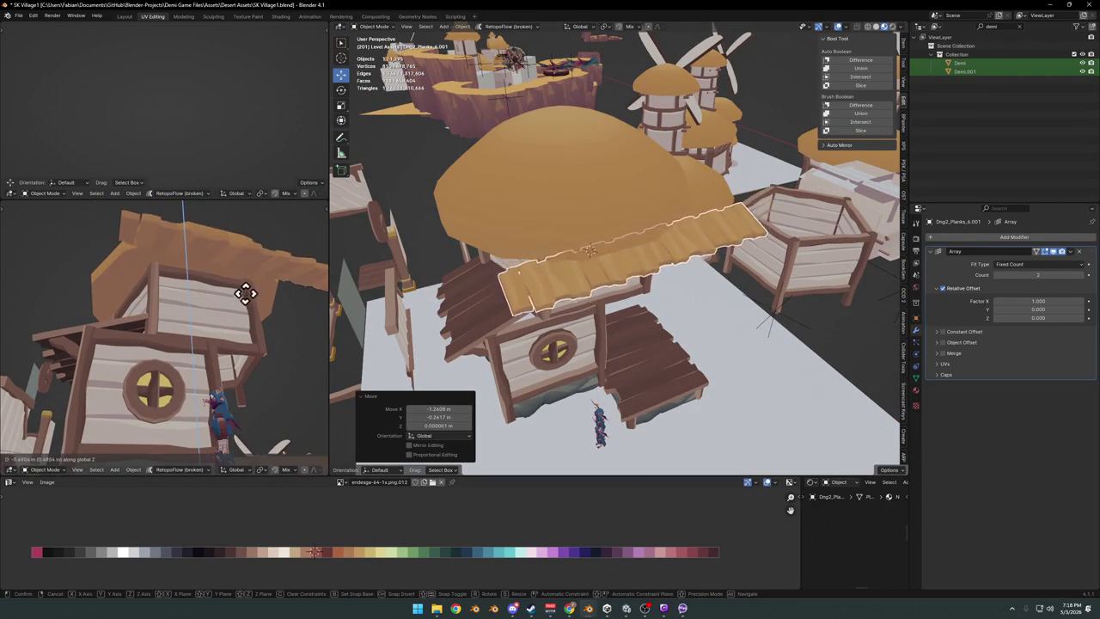
{"action": "left_click", "coordinate": [240, 295]}
Hide the orange dome roof and move the plank strip over the tower, raising it along Z.
{"action": "key", "text": "h"}
{"action": "mouse_move", "coordinate": [596, 289]}
{"action": "middle_mouse_down"}
{"action": "mouse_move", "coordinate": [624, 314]}
{"action": "mouse_move", "coordinate": [658, 311]}
{"action": "middle_mouse_up"}
{"action": "key", "text": "g"}
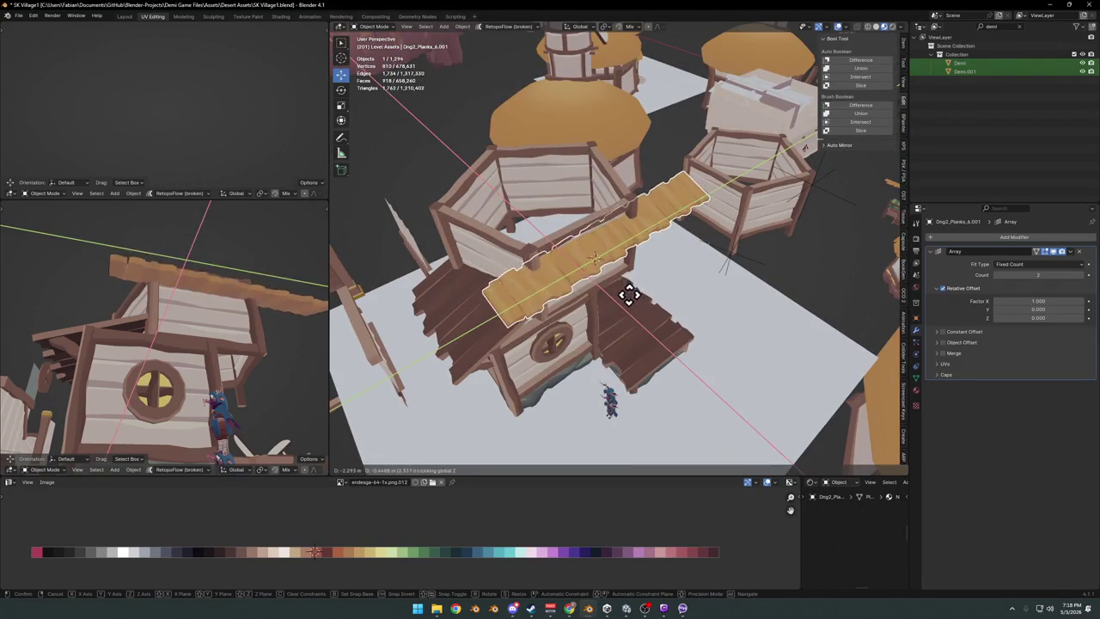
{"action": "left_click", "coordinate": [621, 277]}
{"action": "key", "text": "g"}
{"action": "key", "text": "z"}
{"action": "left_click", "coordinate": [620, 281]}
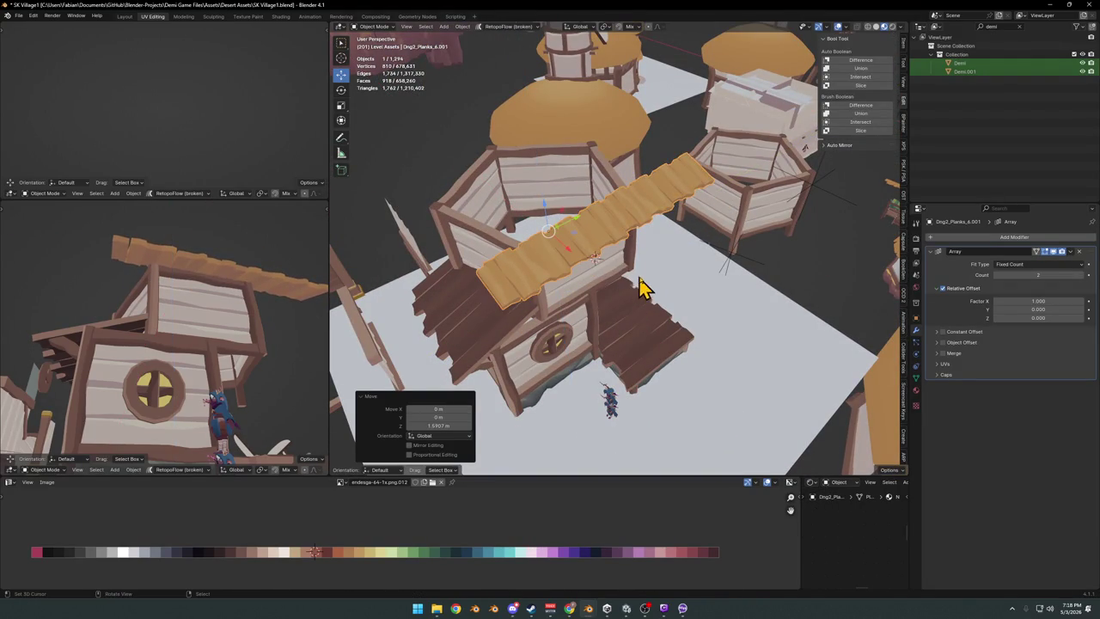
{"action": "left_click", "coordinate": [972, 241]}
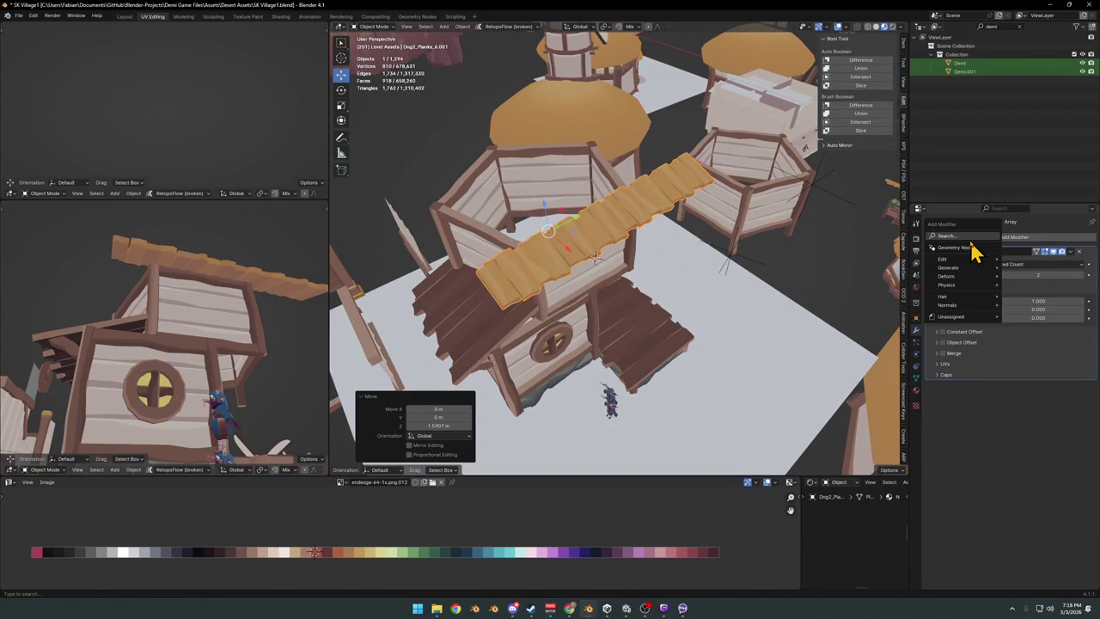
Add a Simple Deform modifier in Bend mode with a 45° angle.
{"action": "type", "text": "simple"}
{"action": "key", "text": "Return"}
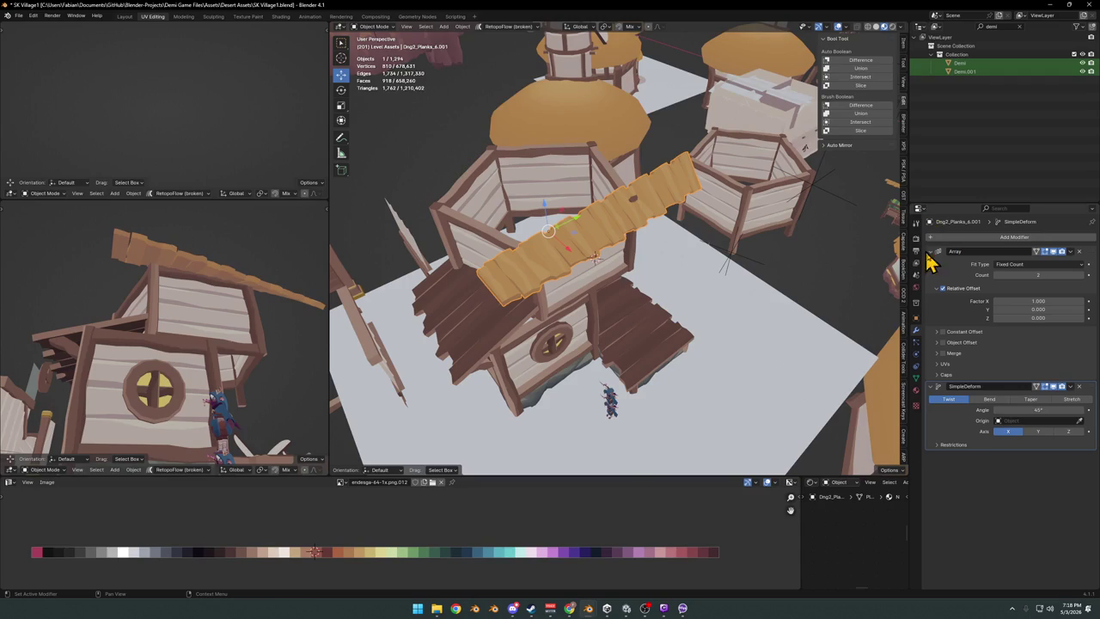
{"action": "left_click", "coordinate": [997, 400]}
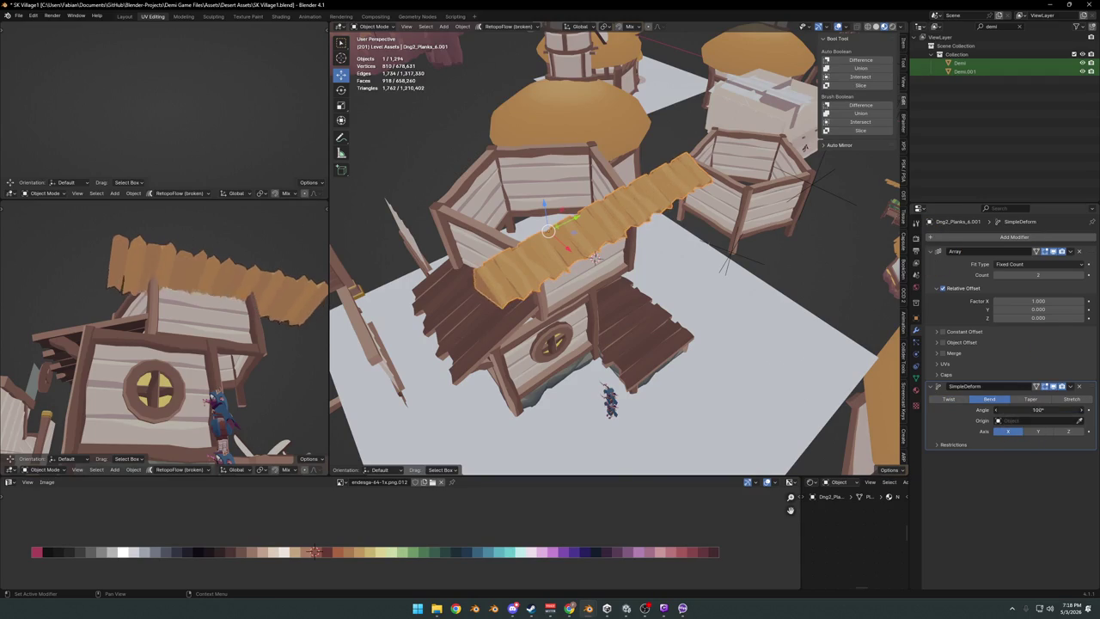
{"action": "left_click_drag", "start_coordinate": [1022, 408], "coordinate": [1007, 430]}
{"action": "mouse_move", "coordinate": [623, 314]}
{"action": "middle_mouse_down"}
{"action": "mouse_move", "coordinate": [667, 238]}
{"action": "mouse_move", "coordinate": [684, 276]}
{"action": "mouse_move", "coordinate": [650, 289]}
{"action": "mouse_move", "coordinate": [650, 317]}
{"action": "mouse_move", "coordinate": [679, 296]}
{"action": "mouse_move", "coordinate": [670, 278]}
{"action": "mouse_move", "coordinate": [668, 380]}
{"action": "middle_mouse_up"}
Clear and re-rotate the plank about Z, apply rotation and scale, then bend 359° on Z.
{"action": "key", "text": "alt+r"}
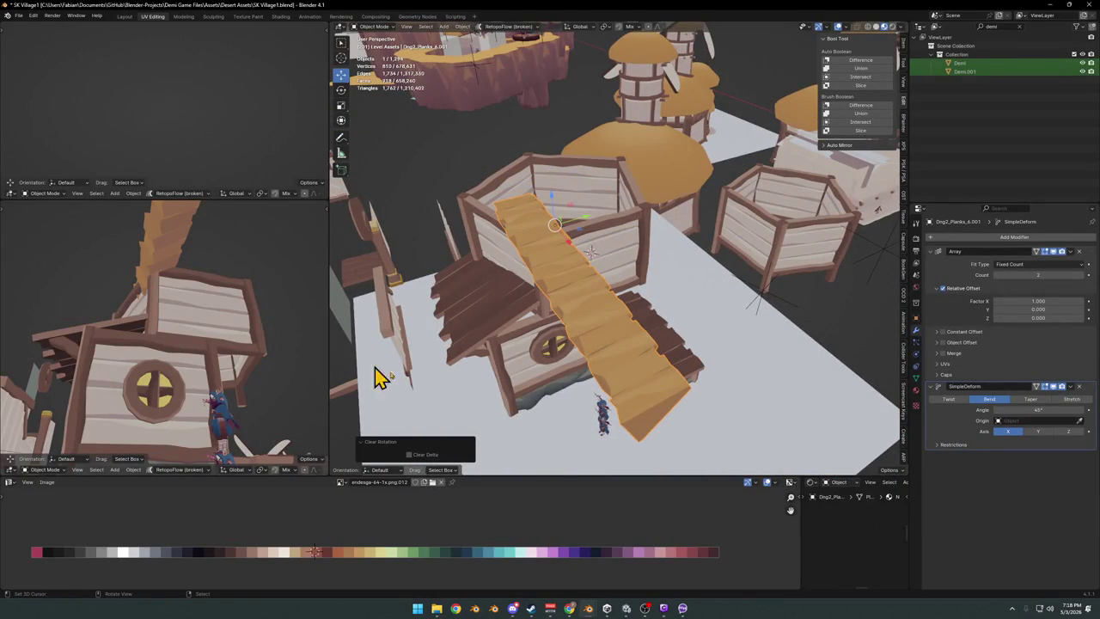
{"action": "key", "text": "r"}
{"action": "key", "text": "z"}
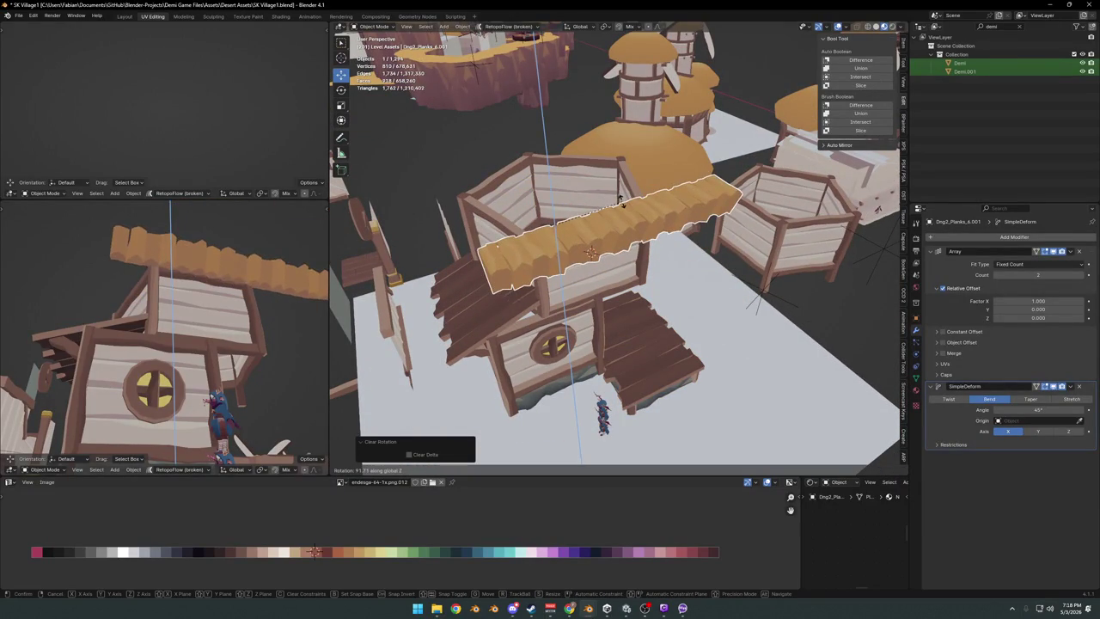
{"action": "left_click", "coordinate": [658, 266]}
{"action": "key", "text": "ctrl+a"}
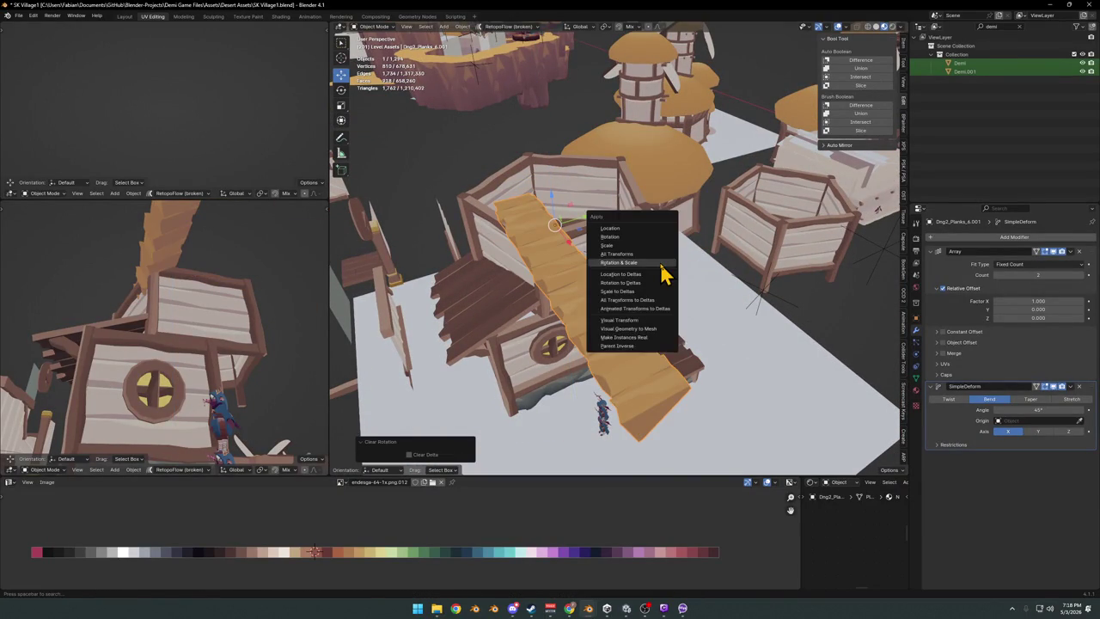
{"action": "left_click", "coordinate": [661, 271]}
{"action": "left_click", "coordinate": [1065, 431]}
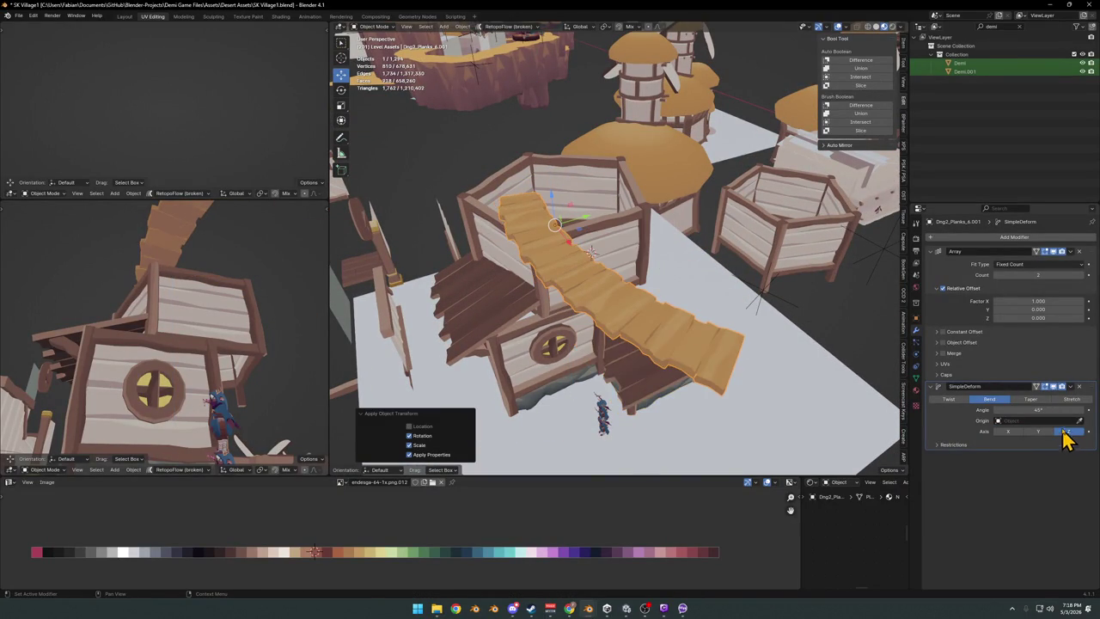
{"action": "left_click_drag", "start_coordinate": [1021, 411], "coordinate": [1074, 409]}
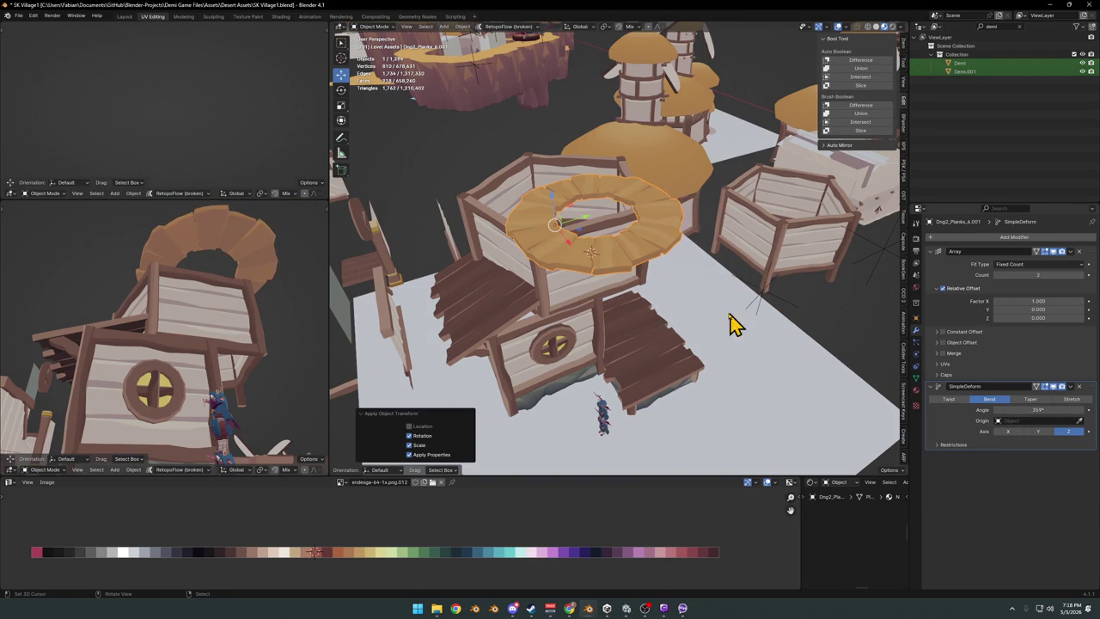
{"action": "key", "text": "Tab"}
Tilt the selected ring part 19.8° about X, rotate the ring about Z, and scale it to 0.914.
{"action": "key", "text": "r"}
{"action": "key", "text": "x"}
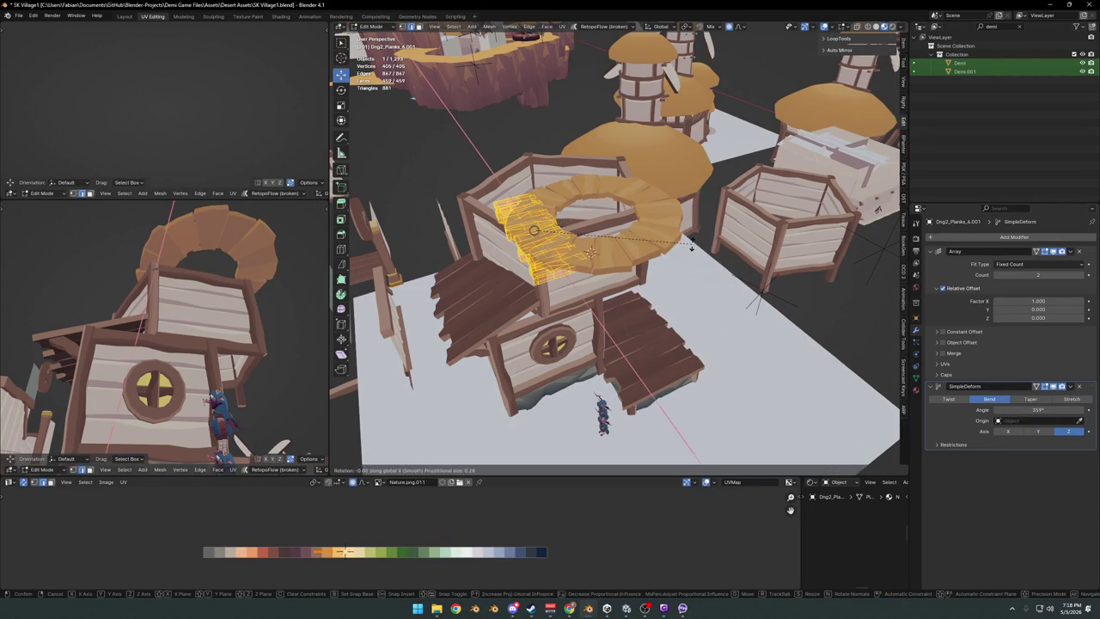
{"action": "left_click", "coordinate": [657, 236]}
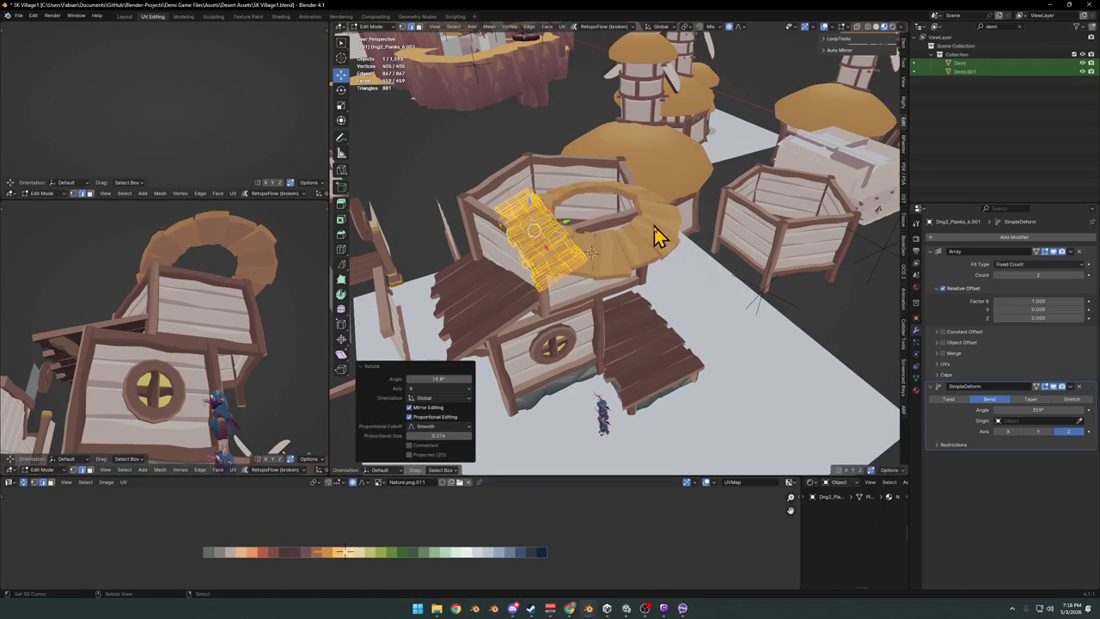
{"action": "key", "text": "Tab"}
{"action": "key", "text": "r"}
{"action": "key", "text": "z"}
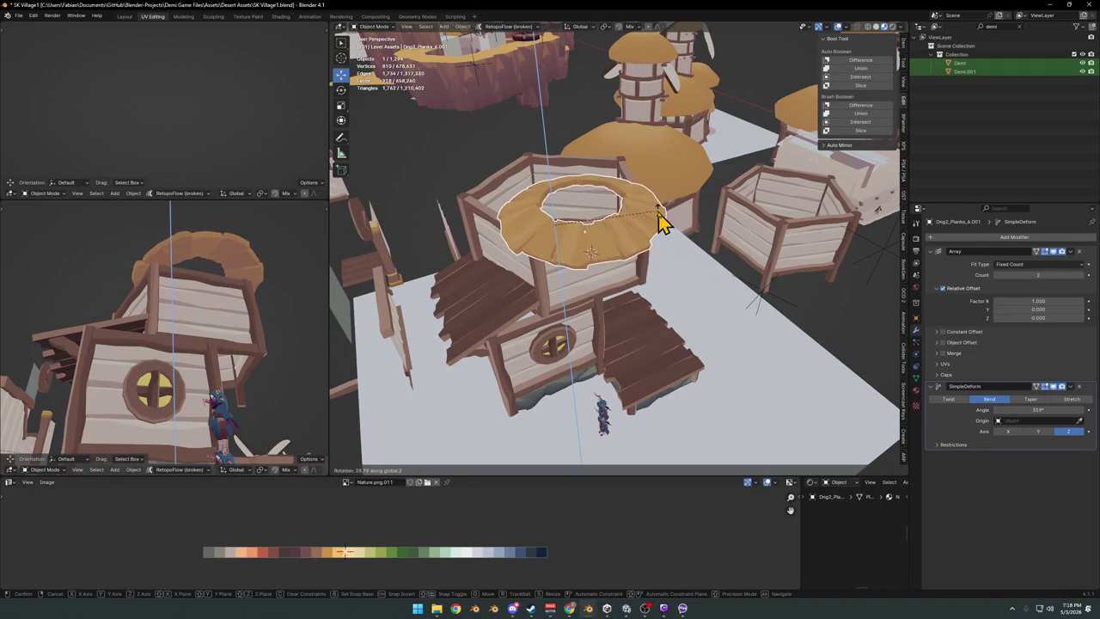
{"action": "left_click", "coordinate": [662, 222]}
{"action": "key", "text": "s"}
{"action": "left_click", "coordinate": [654, 225]}
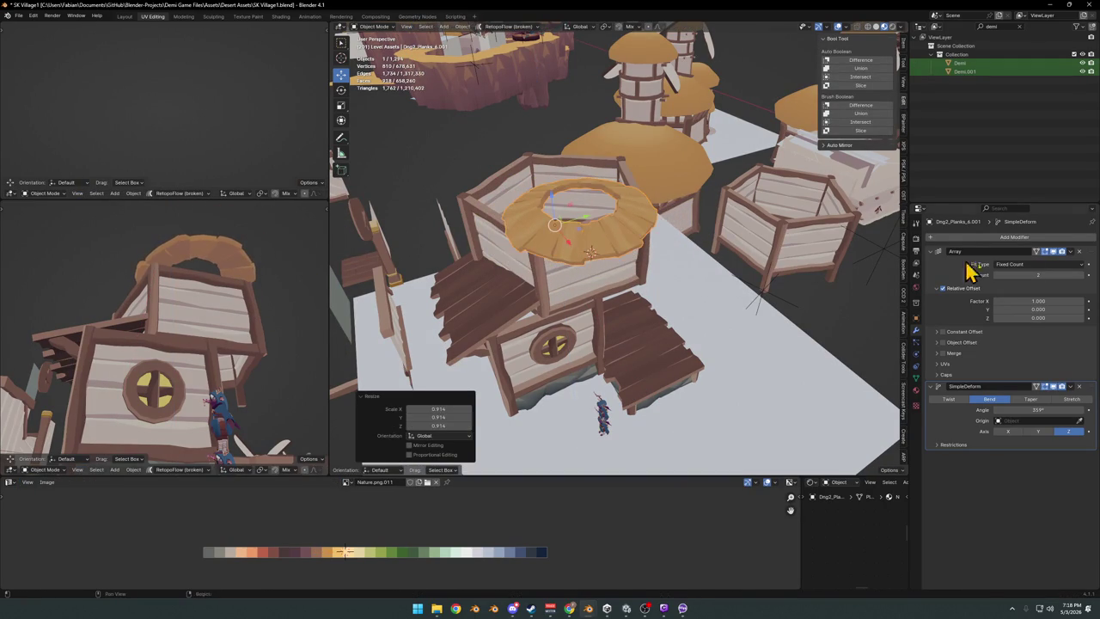
Raise the Array count to 4, position the ring over the tower, and place a duplicate ring.
{"action": "left_click", "coordinate": [1085, 275]}
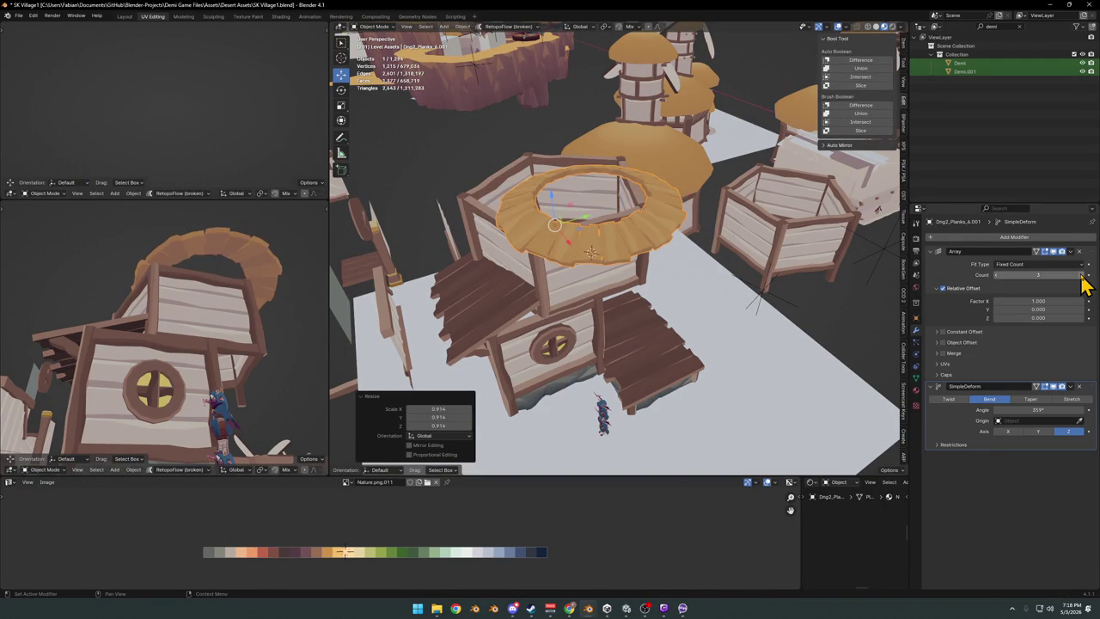
{"action": "left_click", "coordinate": [1084, 275]}
{"action": "middle_click_drag", "start_coordinate": [774, 284], "coordinate": [619, 215]}
{"action": "key", "text": "g"}
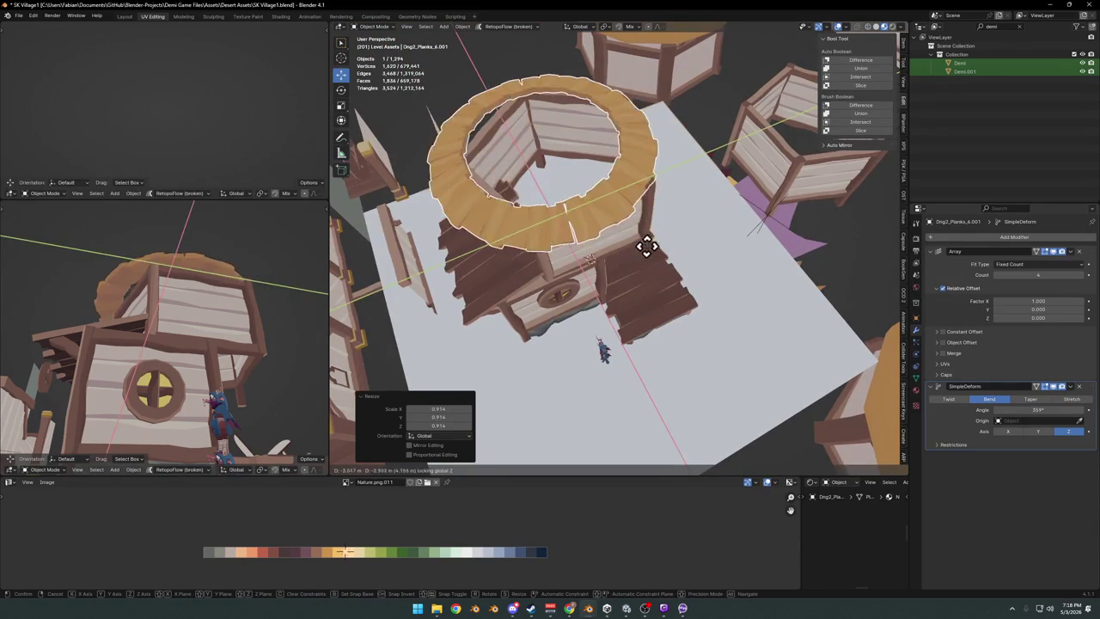
{"action": "left_click", "coordinate": [659, 251]}
{"action": "key", "text": "g"}
{"action": "left_click", "coordinate": [656, 228]}
{"action": "key", "text": "g"}
{"action": "key", "text": "z"}
{"action": "mouse_move", "coordinate": [673, 204]}
{"action": "middle_mouse_down"}
{"action": "mouse_move", "coordinate": [611, 218]}
{"action": "mouse_move", "coordinate": [631, 255]}
{"action": "middle_mouse_up"}
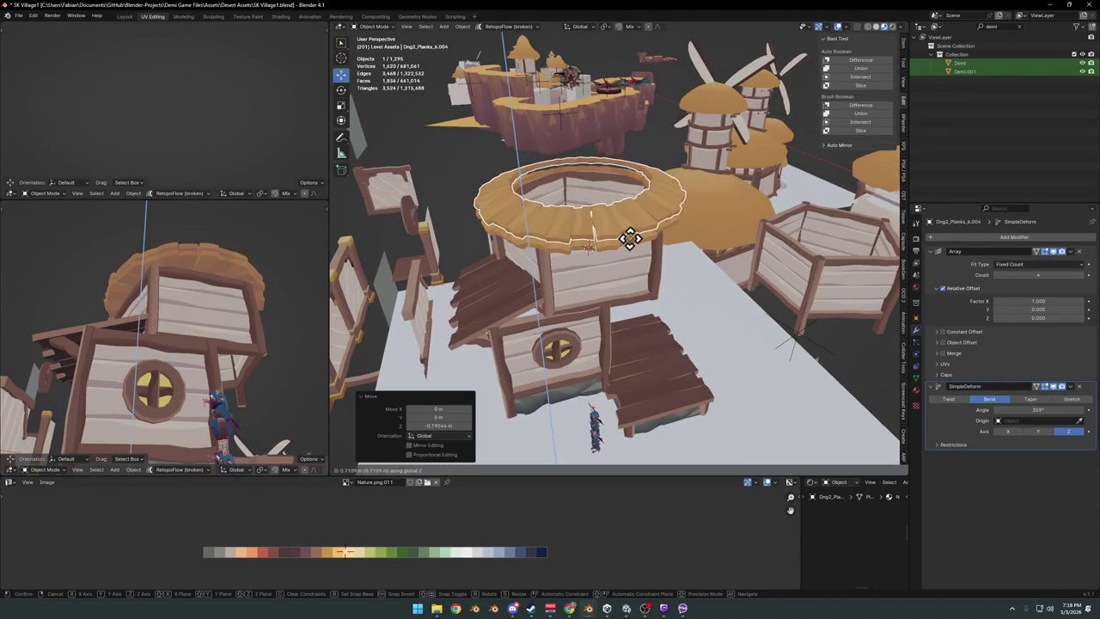
Scale the duplicate ring to 1.29 and centre it horizontally over the tower.
{"action": "left_click", "coordinate": [633, 246]}
{"action": "key", "text": "s"}
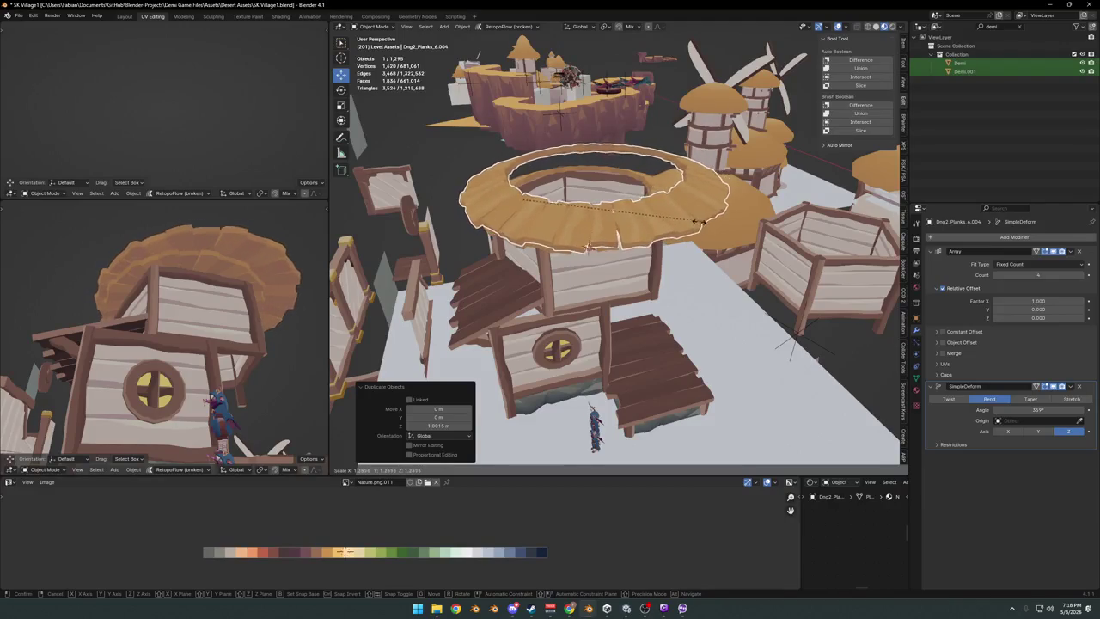
{"action": "left_click", "coordinate": [692, 217]}
{"action": "middle_click_drag", "start_coordinate": [695, 215], "coordinate": [690, 238]}
{"action": "key", "text": "g"}
{"action": "key", "text": "shift+z"}
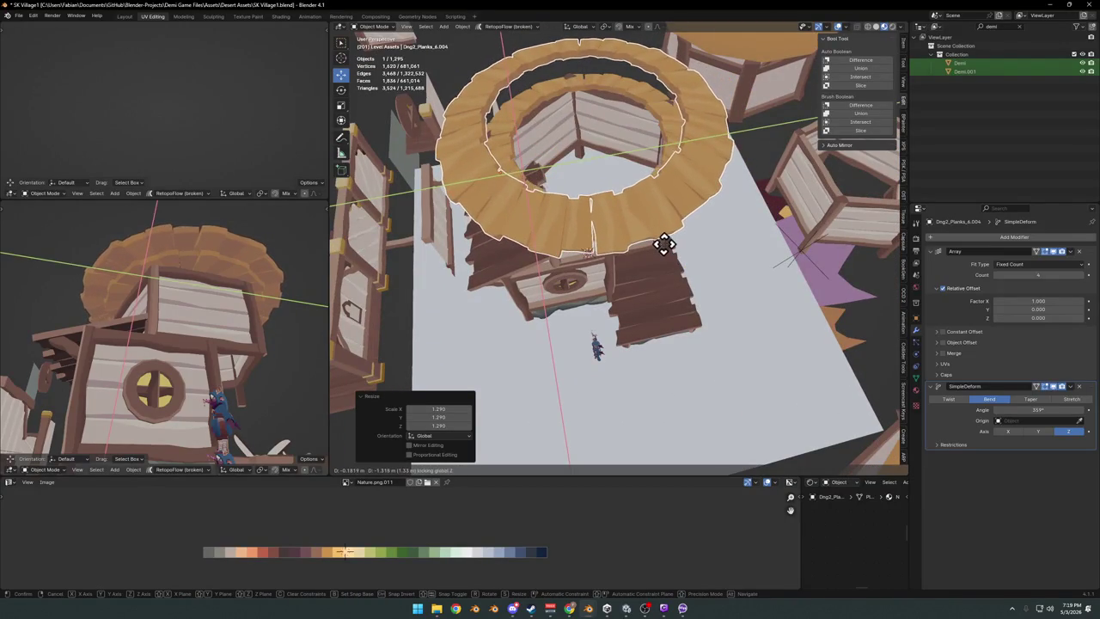
{"action": "left_click", "coordinate": [667, 248]}
Lower the duplicate ring about 0.53 m beneath the first ring.
{"action": "mouse_move", "coordinate": [228, 296]}
{"action": "middle_mouse_down"}
{"action": "mouse_move", "coordinate": [232, 307]}
{"action": "mouse_move", "coordinate": [240, 278]}
{"action": "middle_mouse_up"}
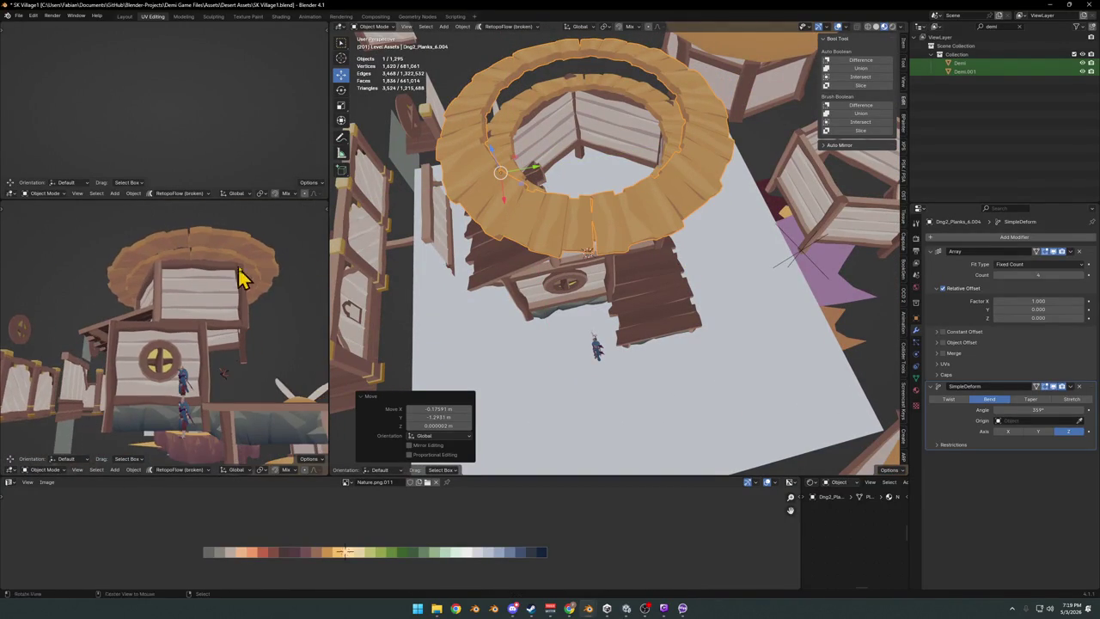
{"action": "key", "text": "s"}
{"action": "key", "text": "shift+z"}
{"action": "left_click", "coordinate": [722, 247]}
{"action": "key", "text": "g"}
{"action": "key", "text": "z"}
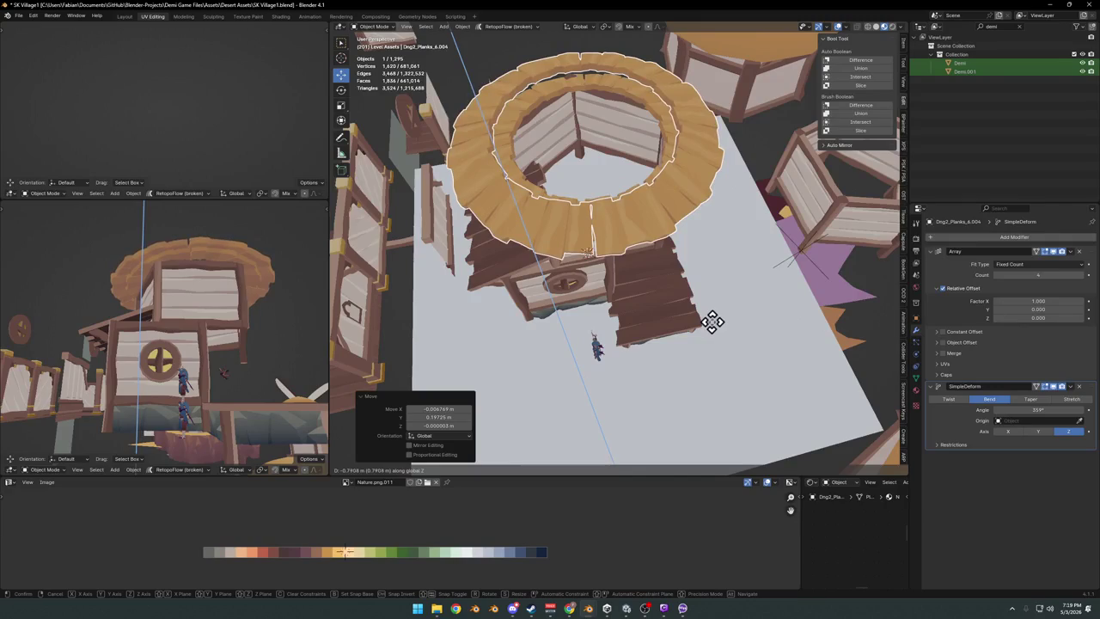
{"action": "left_click", "coordinate": [717, 290]}
{"action": "mouse_move", "coordinate": [229, 301]}
{"action": "middle_mouse_down"}
{"action": "mouse_move", "coordinate": [137, 356]}
{"action": "mouse_move", "coordinate": [135, 381]}
{"action": "mouse_move", "coordinate": [185, 313]}
{"action": "mouse_move", "coordinate": [204, 311]}
{"action": "middle_mouse_up"}
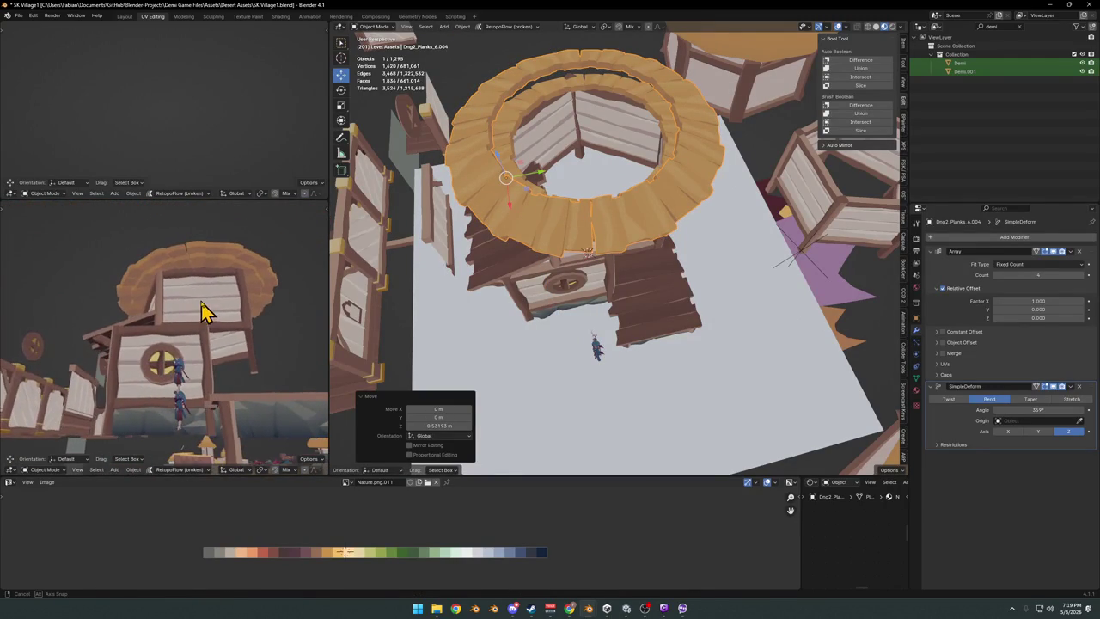
{"action": "mouse_move", "coordinate": [658, 246]}
{"action": "middle_mouse_down"}
{"action": "mouse_move", "coordinate": [658, 179]}
{"action": "mouse_move", "coordinate": [633, 284]}
{"action": "mouse_move", "coordinate": [645, 277]}
{"action": "middle_mouse_up"}
{"action": "key", "text": "Tab"}
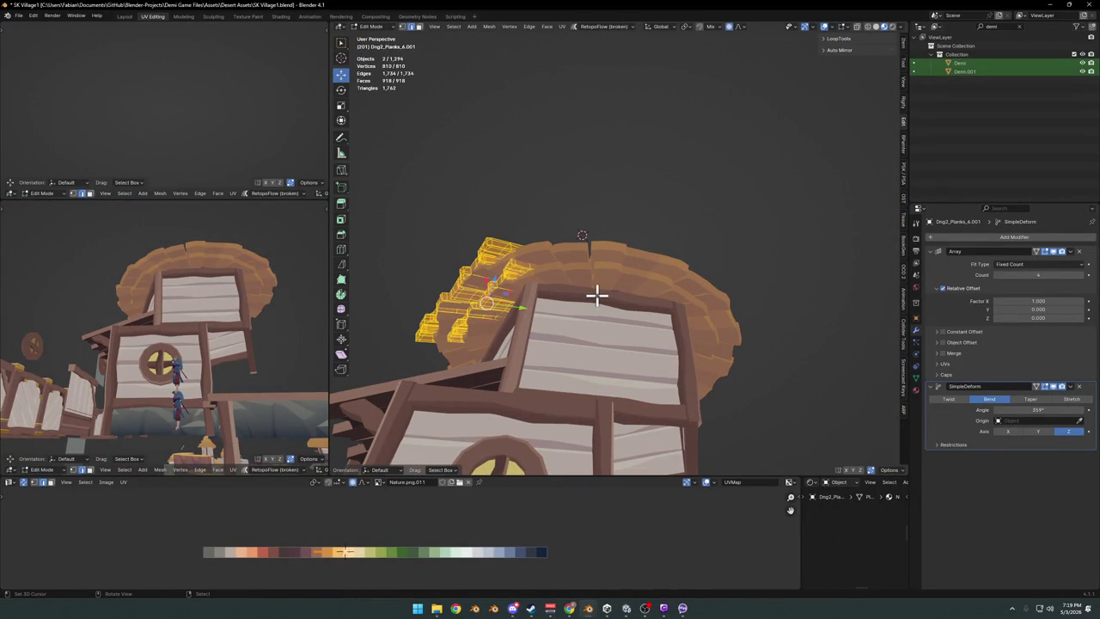
Box-select the plank UVs, then slide and scale them across the palette's brown swatches.
{"action": "key", "text": "b"}
{"action": "left_click_drag", "start_coordinate": [299, 539], "coordinate": [363, 574]}
{"action": "key", "text": "g"}
{"action": "key", "text": "x"}
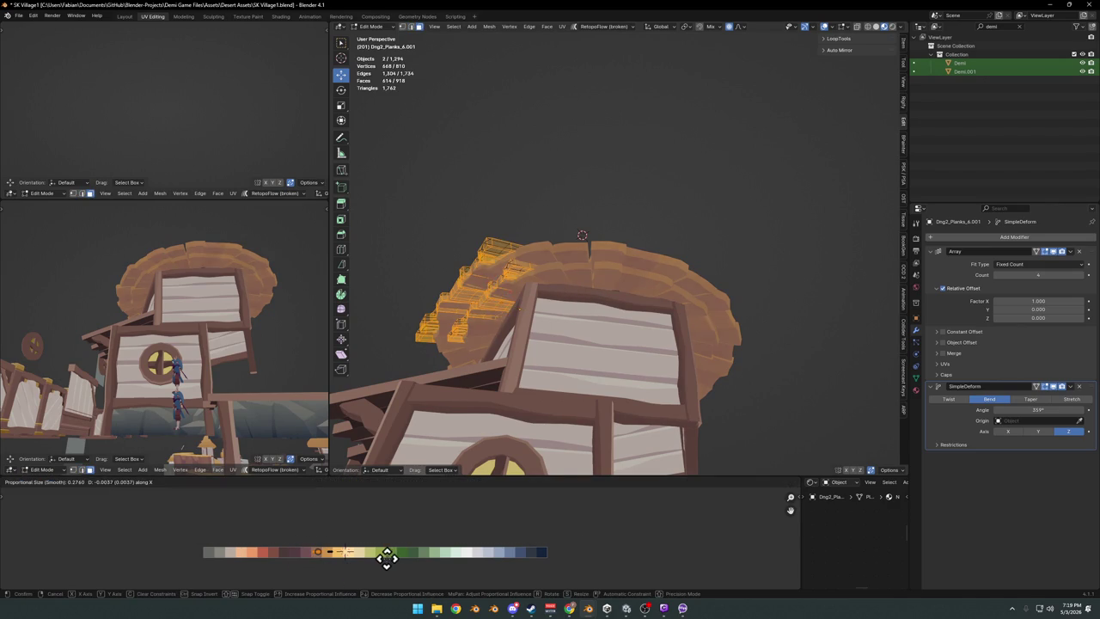
{"action": "key", "text": "s"}
{"action": "left_click", "coordinate": [342, 550]}
{"action": "key", "text": "g"}
{"action": "key", "text": "x"}
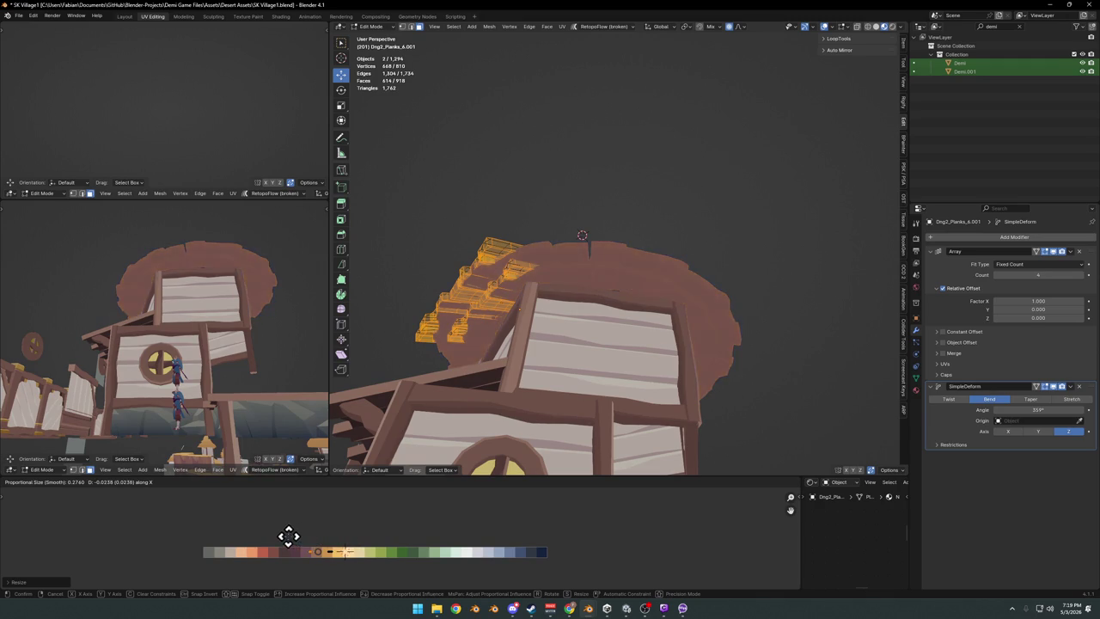
{"action": "left_click", "coordinate": [339, 547]}
Zoom in on the palette strip and try shifting one group of plank UVs, then cancel.
{"action": "key", "text": "alt+a"}
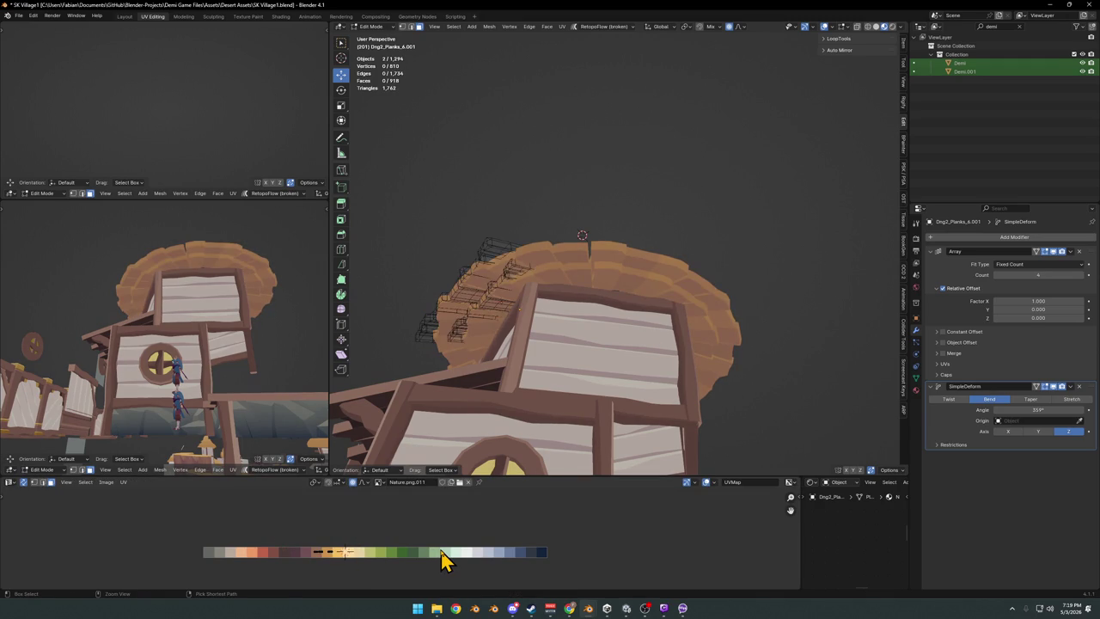
{"action": "key", "text": "a"}
{"action": "key", "text": "alt+a"}
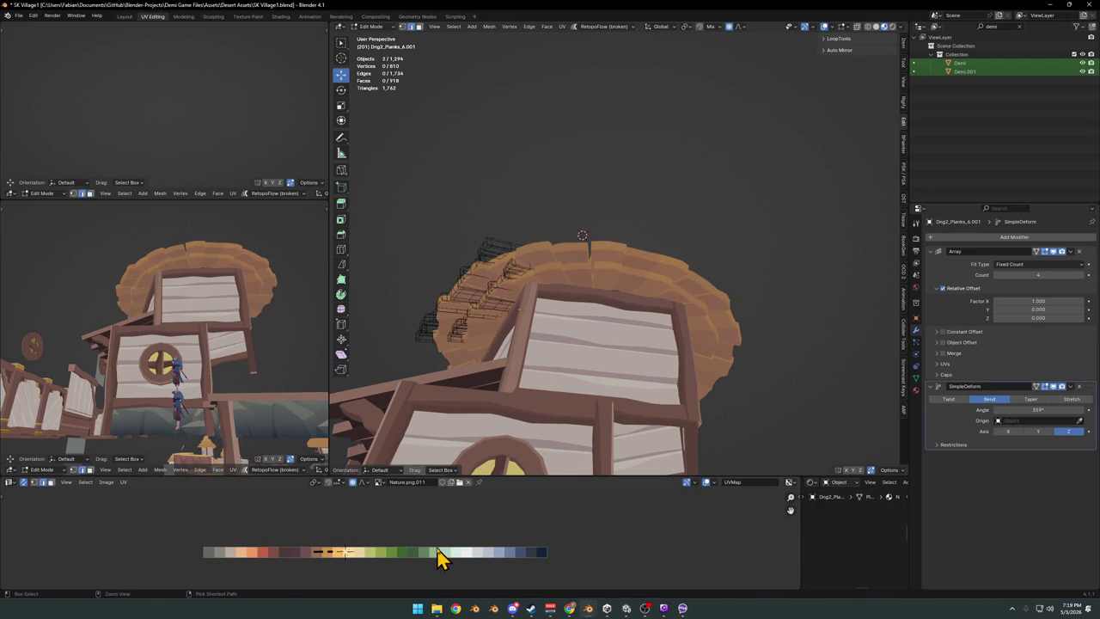
{"action": "key", "text": "a"}
{"action": "key", "text": "alt+a"}
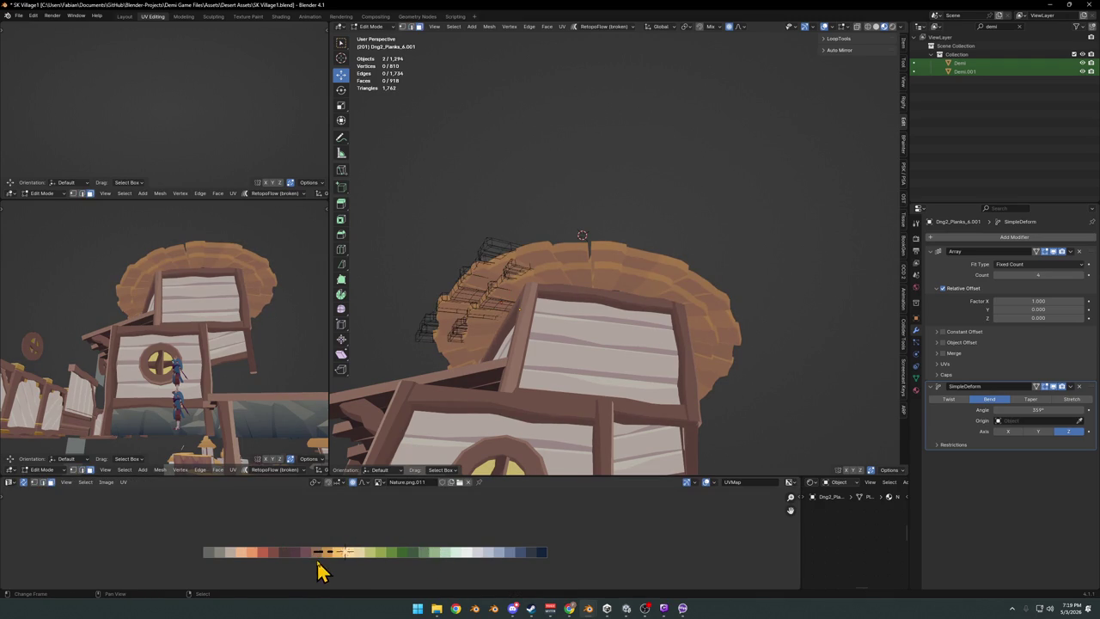
{"action": "scroll", "coordinate": [320, 571], "scroll_direction": "up", "scroll_amount": 6}
{"action": "middle_click_drag", "start_coordinate": [319, 571], "coordinate": [404, 534], "text": "ctrl"}
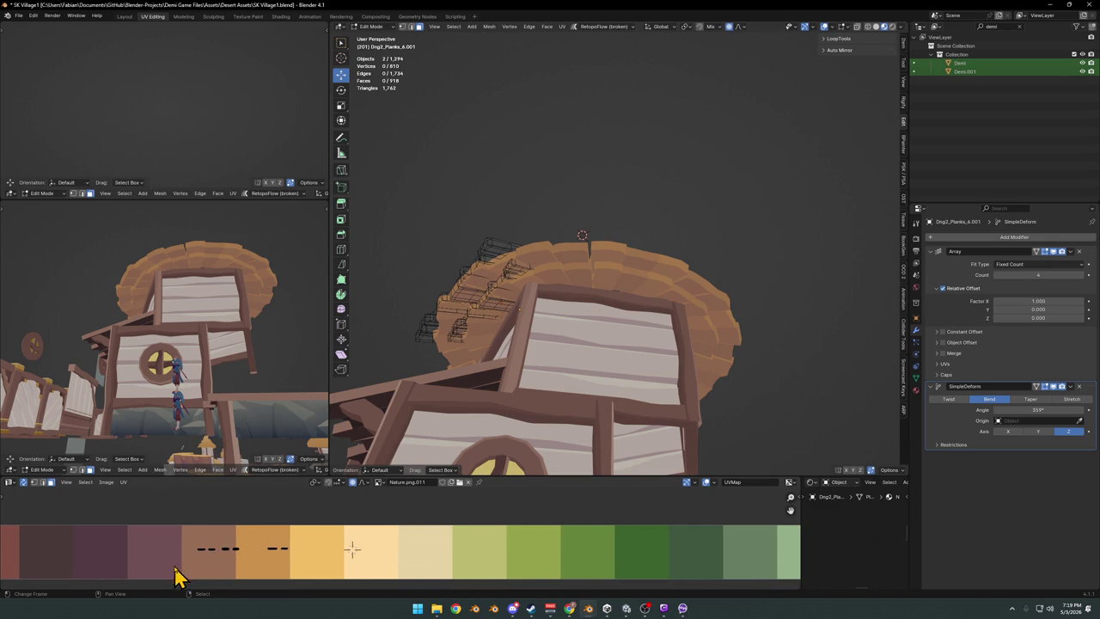
{"action": "key", "text": "b"}
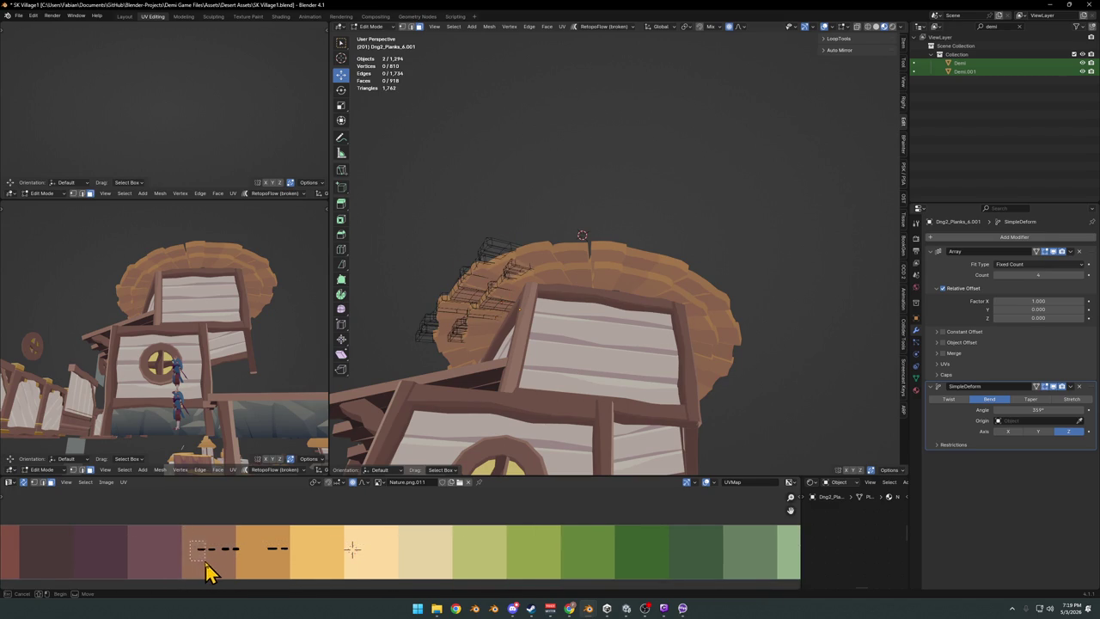
{"action": "left_click_drag", "start_coordinate": [206, 572], "coordinate": [208, 571]}
{"action": "key", "text": "g"}
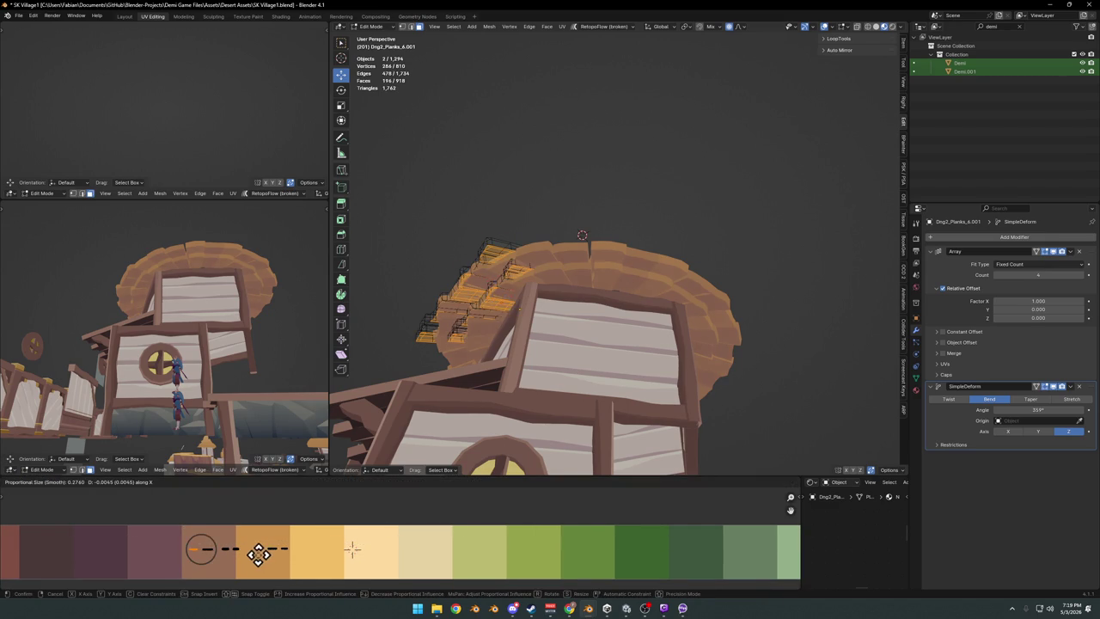
{"action": "key", "text": "x"}
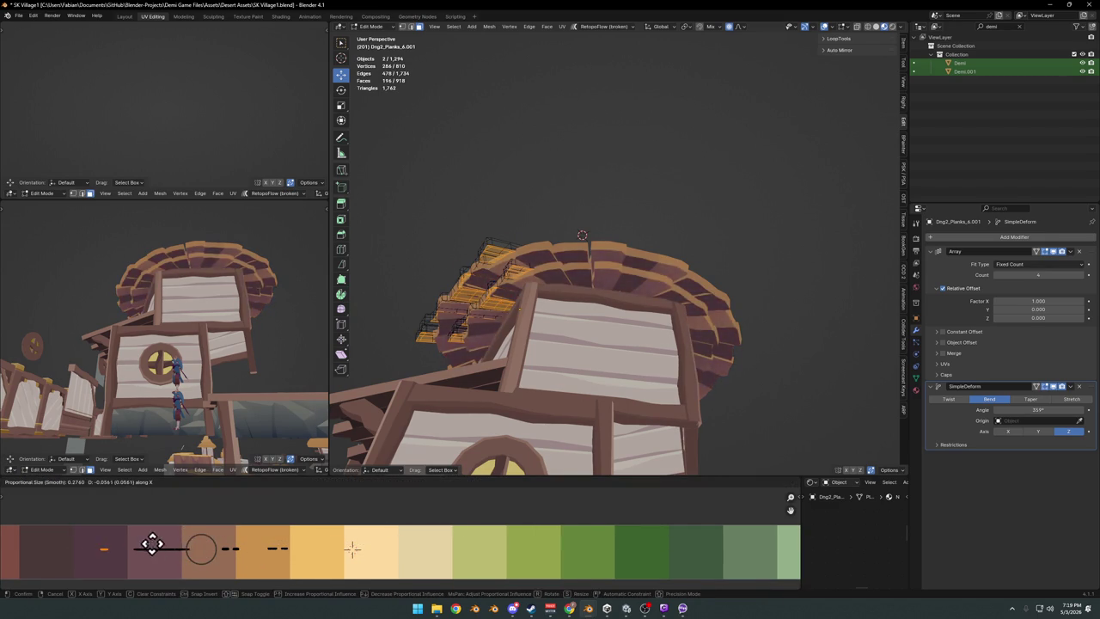
{"action": "right_click", "coordinate": [155, 546]}
Try another horizontal move and scale of the plank UVs, cancel it, and return to Object Mode.
{"action": "key", "text": "g"}
{"action": "key", "text": "x"}
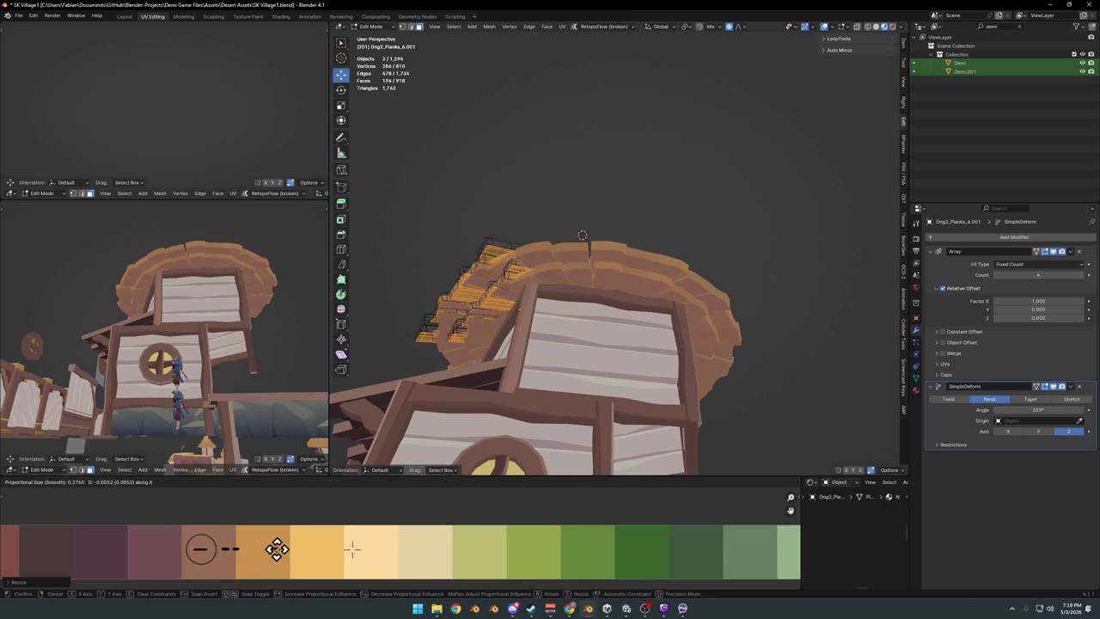
{"action": "key", "text": "s"}
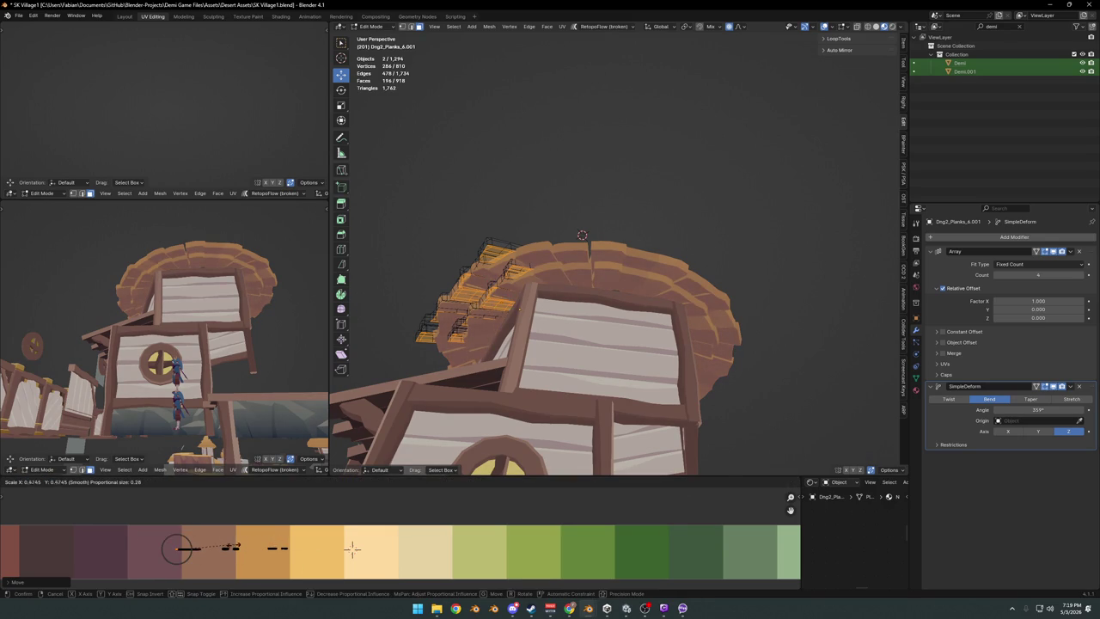
{"action": "right_click", "coordinate": [177, 548]}
{"action": "middle_click_drag", "start_coordinate": [250, 253], "coordinate": [202, 271]}
{"action": "key", "text": "Tab"}
Add a Smooth modifier to the plank ring with its factor dragged to about -5.9.
{"action": "left_click", "coordinate": [572, 283]}
{"action": "left_click", "coordinate": [982, 245]}
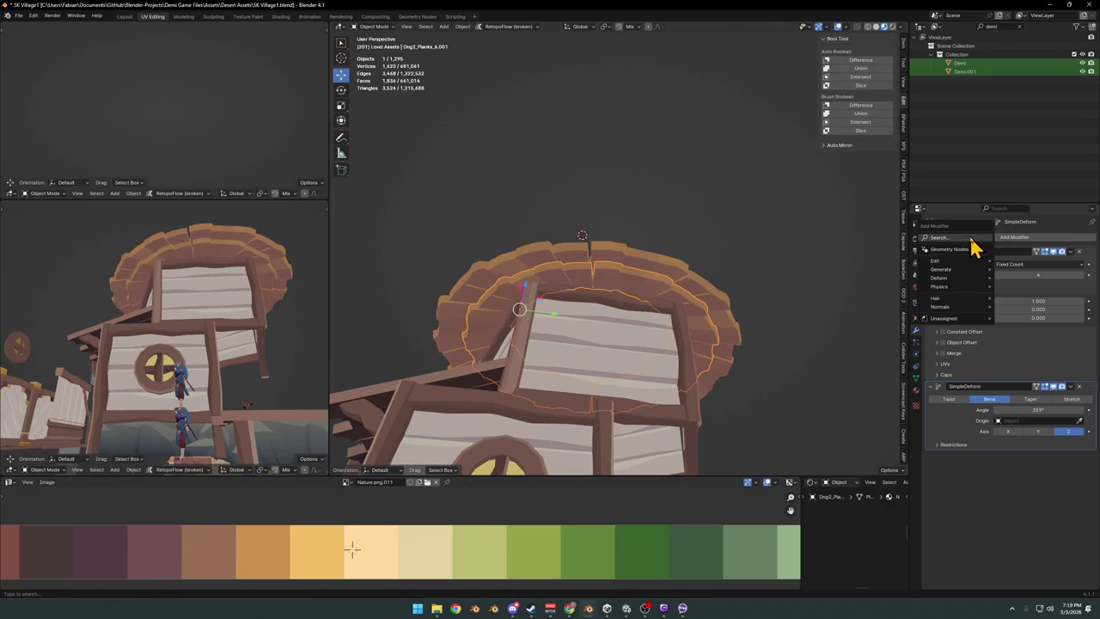
{"action": "type", "text": "smoo"}
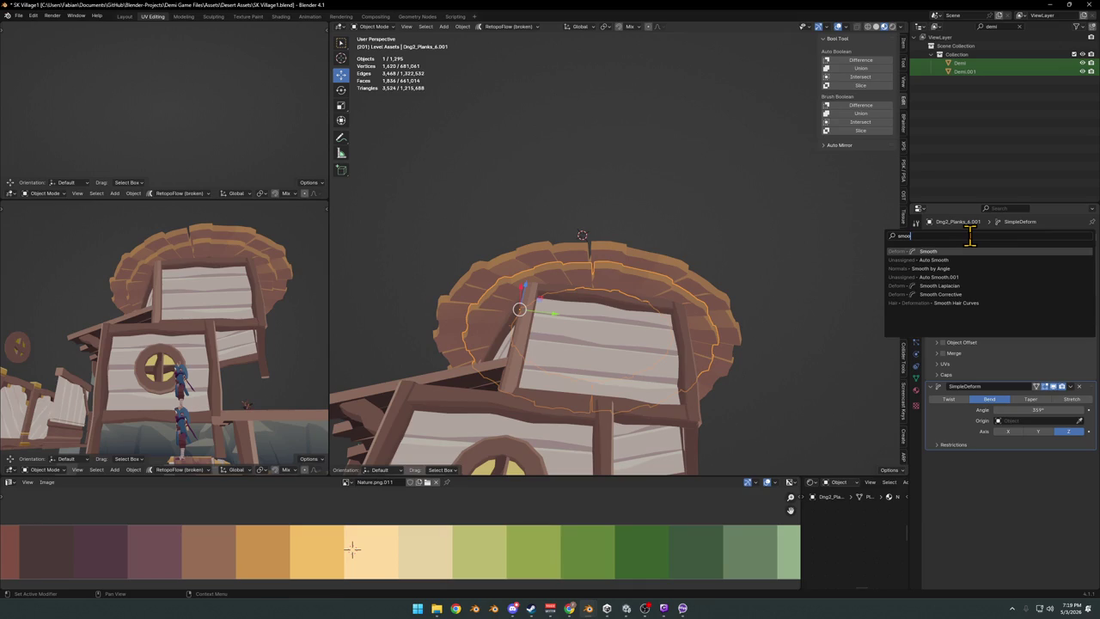
{"action": "key", "text": "Return"}
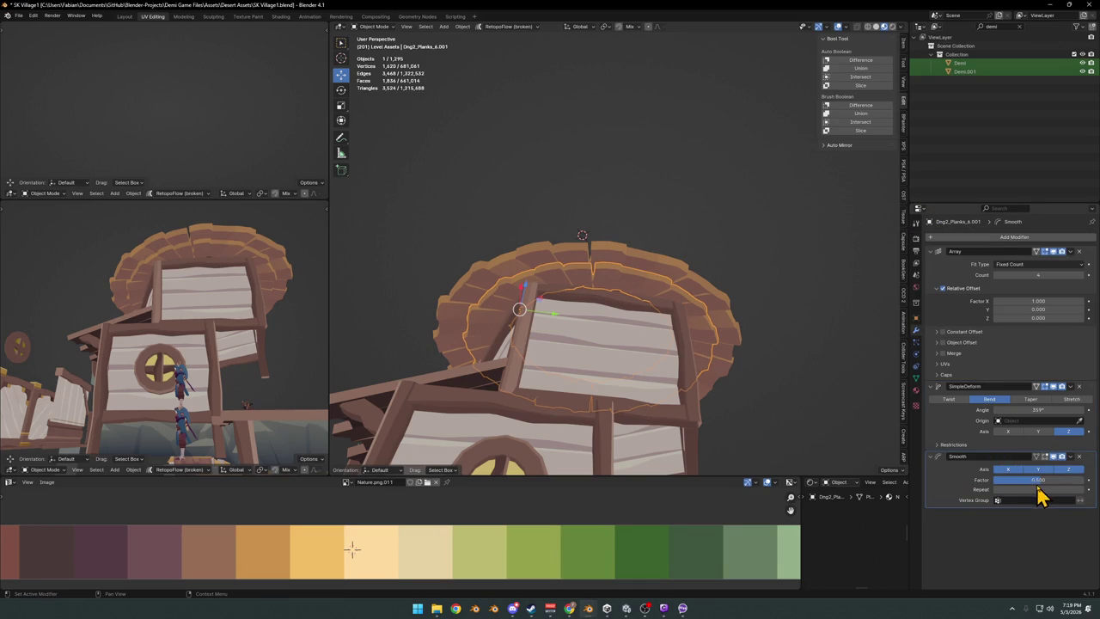
{"action": "mouse_move", "coordinate": [1037, 479]}
{"action": "left_mouse_down"}
{"action": "mouse_move", "coordinate": [1061, 479]}
{"action": "mouse_move", "coordinate": [1023, 479]}
{"action": "left_mouse_up"}
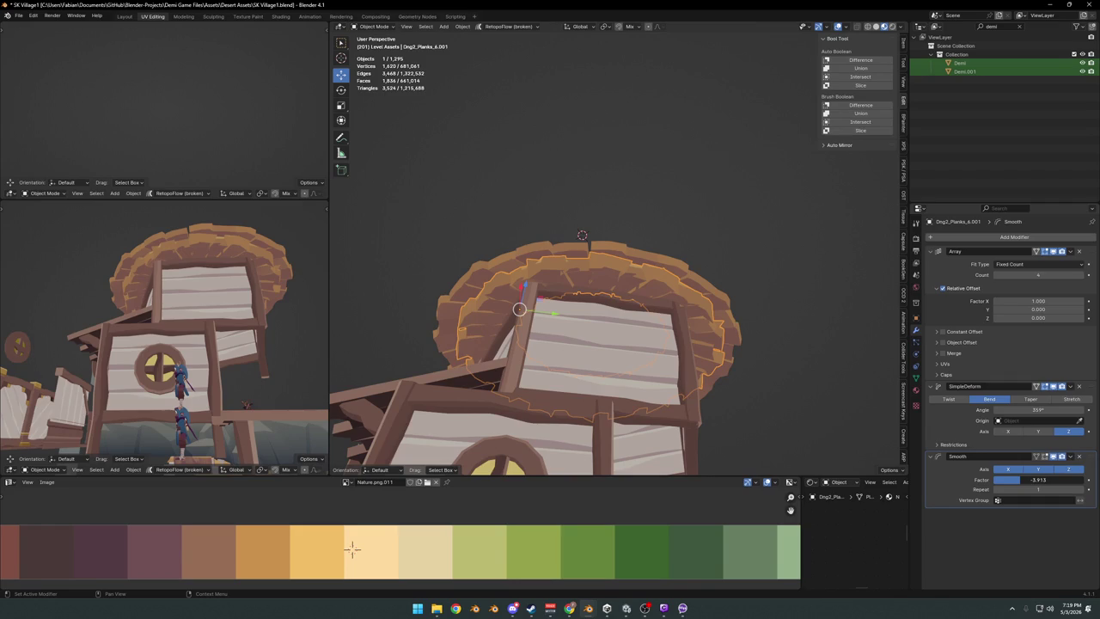
Zoom the left view out, clear the selection, and undo the smoothing.
{"action": "scroll", "coordinate": [246, 270], "scroll_direction": "up", "scroll_amount": 2}
{"action": "scroll", "coordinate": [255, 343], "scroll_direction": "up", "scroll_amount": 2}
{"action": "scroll", "coordinate": [197, 300], "scroll_direction": "up", "scroll_amount": 2}
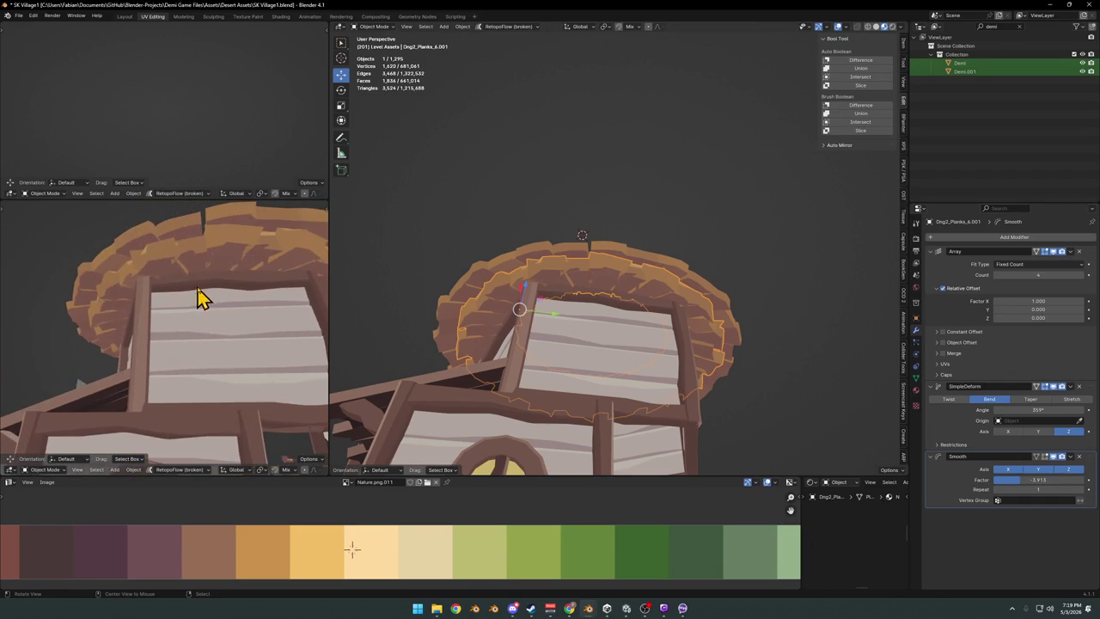
{"action": "scroll", "coordinate": [233, 282], "scroll_direction": "up", "scroll_amount": 1}
{"action": "mouse_move", "coordinate": [233, 282]}
{"action": "middle_mouse_down", "text": "ctrl"}
{"action": "mouse_move", "coordinate": [246, 275]}
{"action": "mouse_move", "coordinate": [248, 287]}
{"action": "mouse_move", "coordinate": [239, 339]}
{"action": "mouse_move", "coordinate": [252, 294]}
{"action": "mouse_move", "coordinate": [252, 351]}
{"action": "mouse_move", "coordinate": [192, 355]}
{"action": "mouse_move", "coordinate": [194, 285]}
{"action": "mouse_move", "coordinate": [206, 289]}
{"action": "mouse_move", "coordinate": [216, 332]}
{"action": "mouse_move", "coordinate": [220, 300]}
{"action": "middle_mouse_up", "text": "ctrl"}
{"action": "key", "text": "alt+a"}
{"action": "key", "text": "ctrl+z"}
{"action": "key", "text": "ctrl+z"}
Redo the smoothed ring, deselect all, and open Drg2_Planks_6.004 in Edit Mode up close.
{"action": "key", "text": "ctrl+shift+z"}
{"action": "key", "text": "alt+a"}
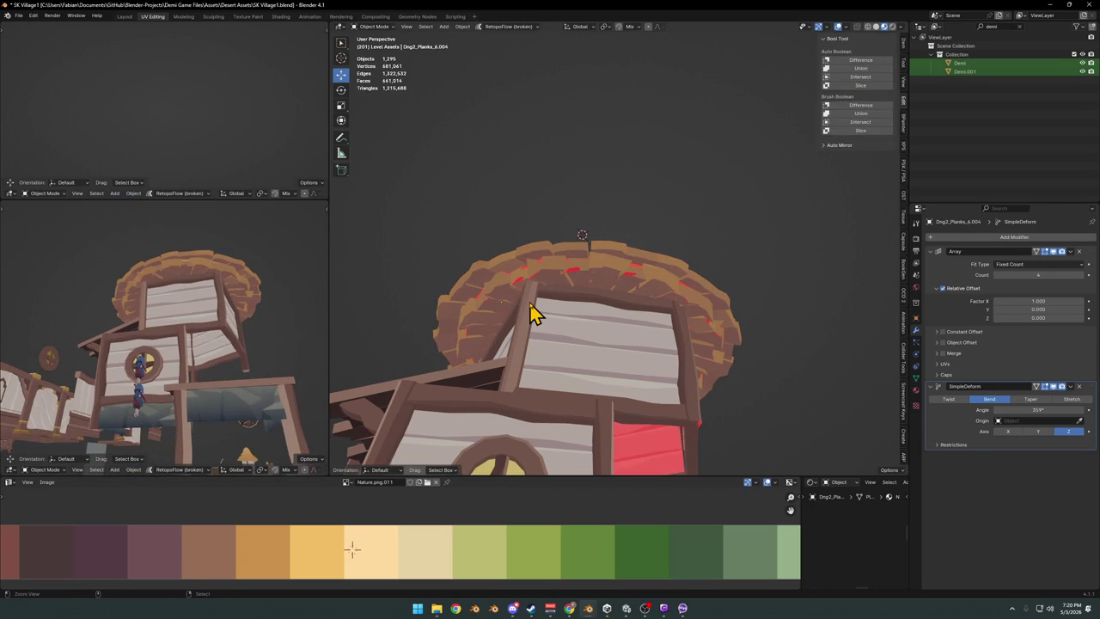
{"action": "mouse_move", "coordinate": [252, 246]}
{"action": "middle_mouse_down"}
{"action": "mouse_move", "coordinate": [135, 306]}
{"action": "mouse_move", "coordinate": [218, 319]}
{"action": "middle_mouse_up"}
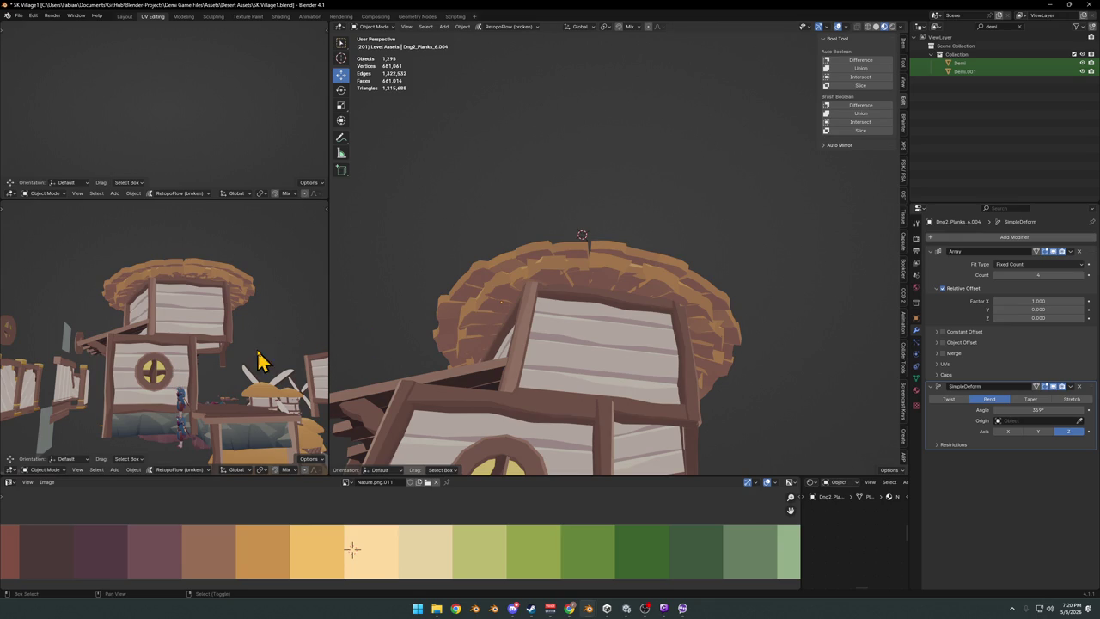
{"action": "middle_click_drag", "start_coordinate": [262, 361], "coordinate": [256, 369], "text": "shift"}
{"action": "middle_click_drag", "start_coordinate": [671, 275], "coordinate": [606, 282]}
{"action": "key", "text": "Tab"}
{"action": "mouse_move", "coordinate": [724, 314]}
{"action": "middle_mouse_down"}
{"action": "mouse_move", "coordinate": [569, 319]}
{"action": "mouse_move", "coordinate": [668, 309]}
{"action": "middle_mouse_up"}
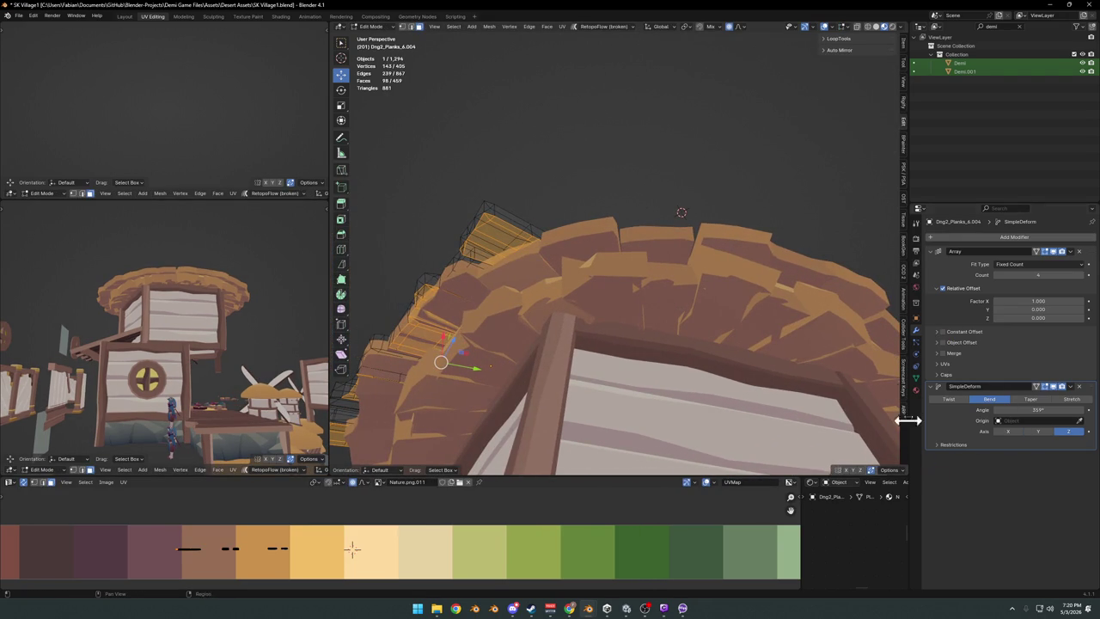
Add a new vertex group named Group to the Dng2_Planks_6.004 plank ring.
{"action": "left_click", "coordinate": [918, 379]}
{"action": "left_click", "coordinate": [1087, 265]}
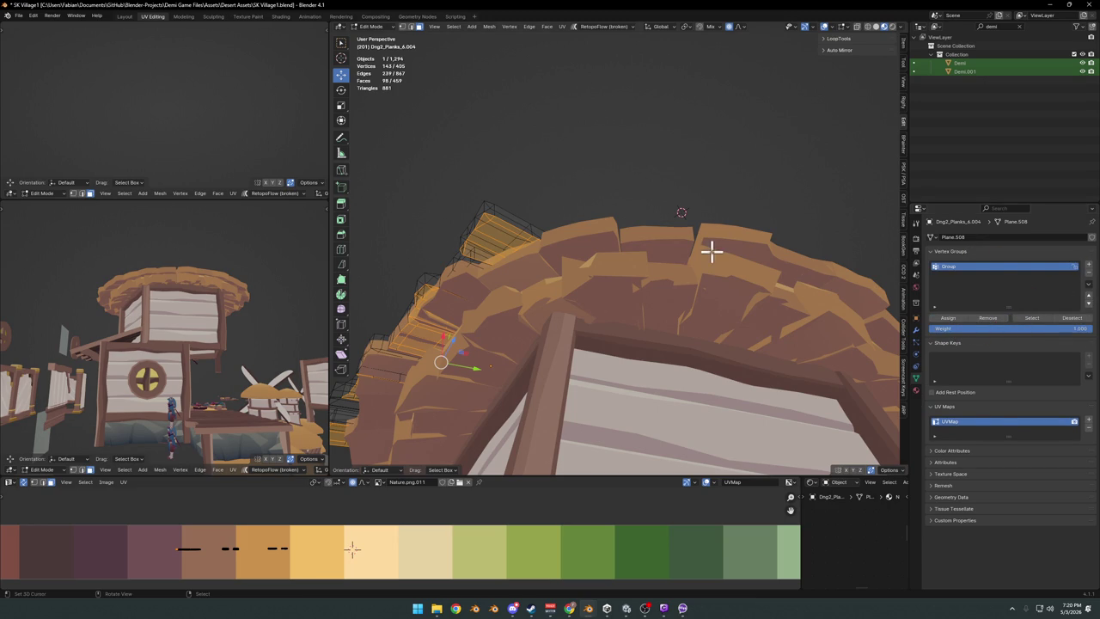
{"action": "key", "text": "Tab"}
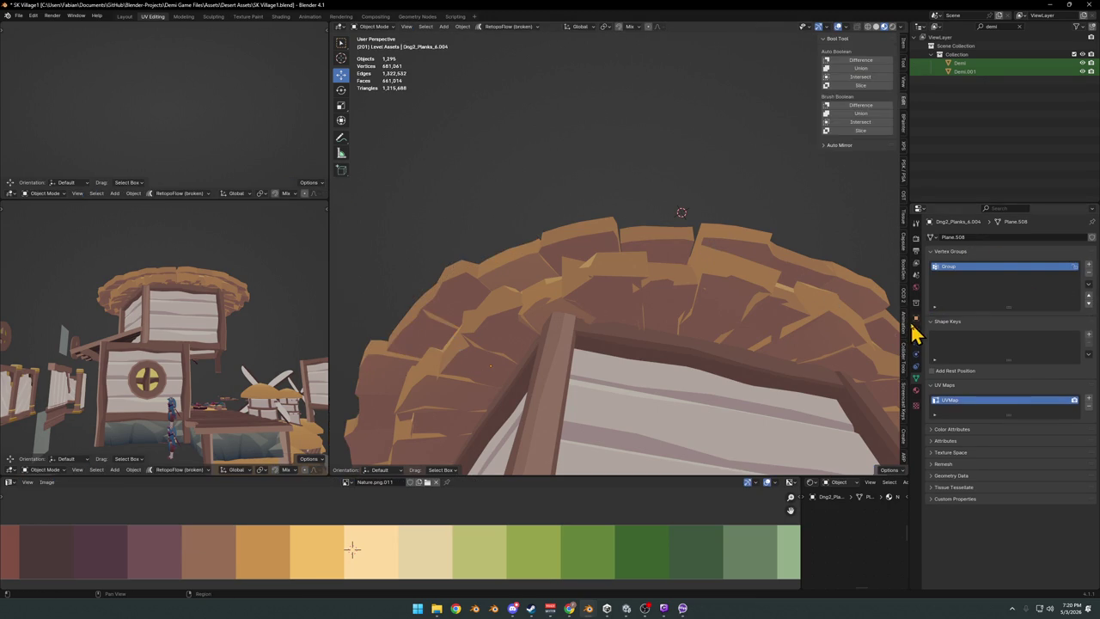
Trial limiting the SimpleDeform bend to Group, undo it, then select Dng2_Planks_6.001.
{"action": "left_click", "coordinate": [915, 329]}
{"action": "left_click", "coordinate": [1022, 419]}
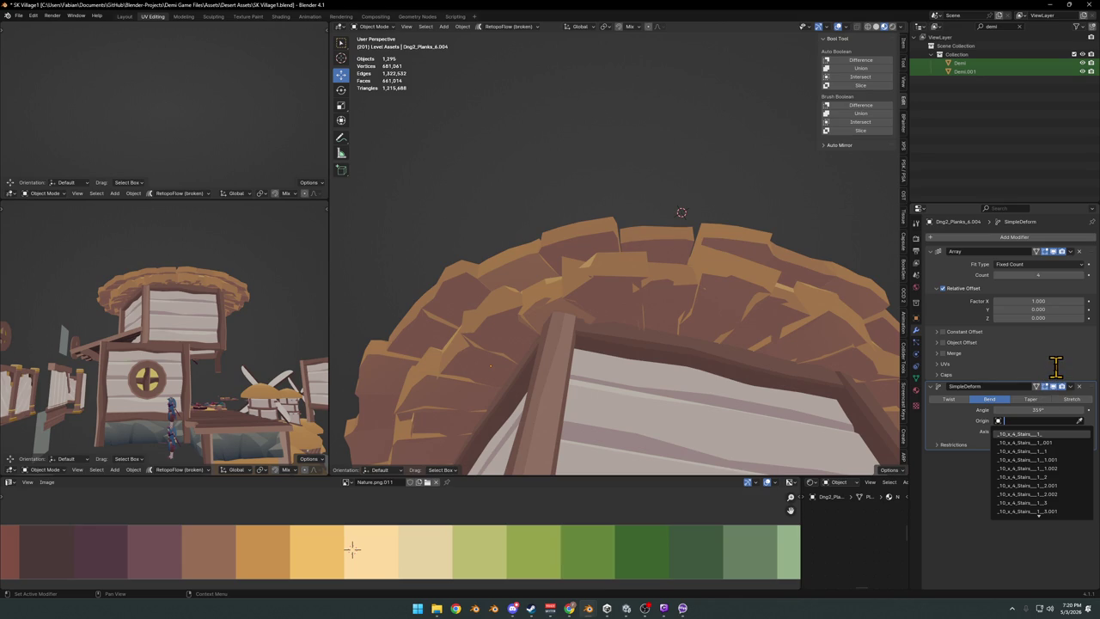
{"action": "key", "text": "Escape"}
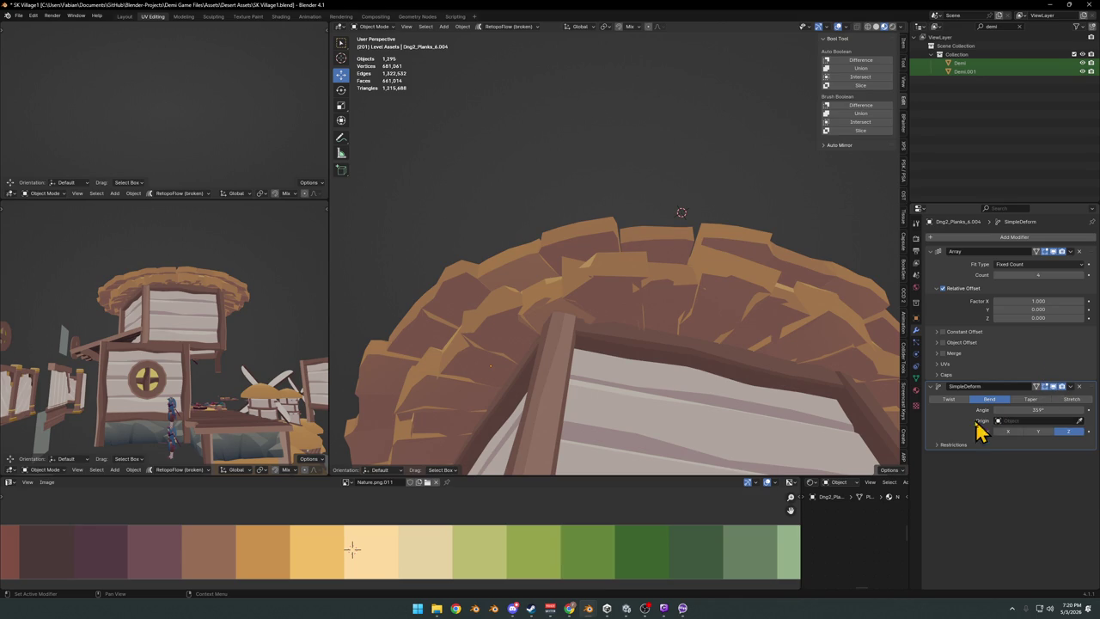
{"action": "left_click", "coordinate": [950, 445]}
{"action": "left_click", "coordinate": [1014, 480]}
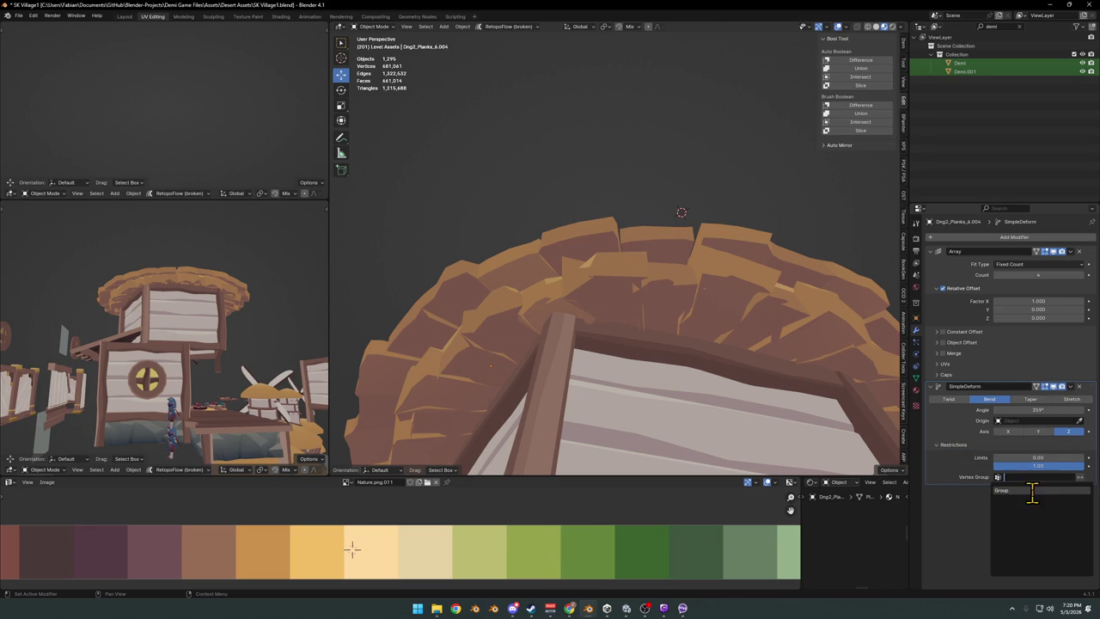
{"action": "left_click", "coordinate": [1031, 491]}
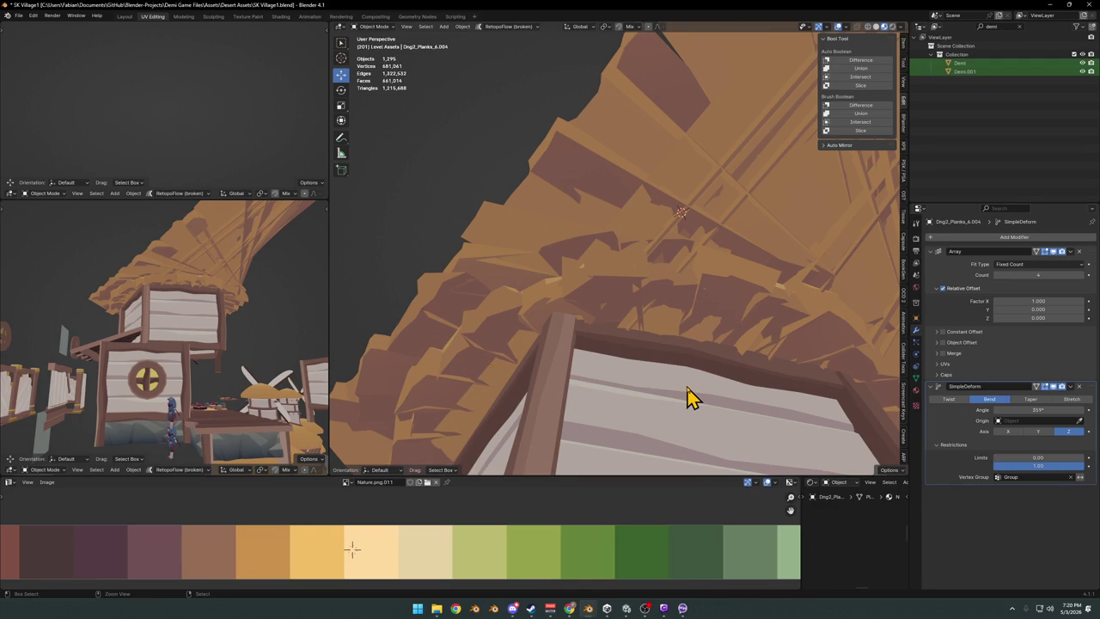
{"action": "key", "text": "ctrl+z"}
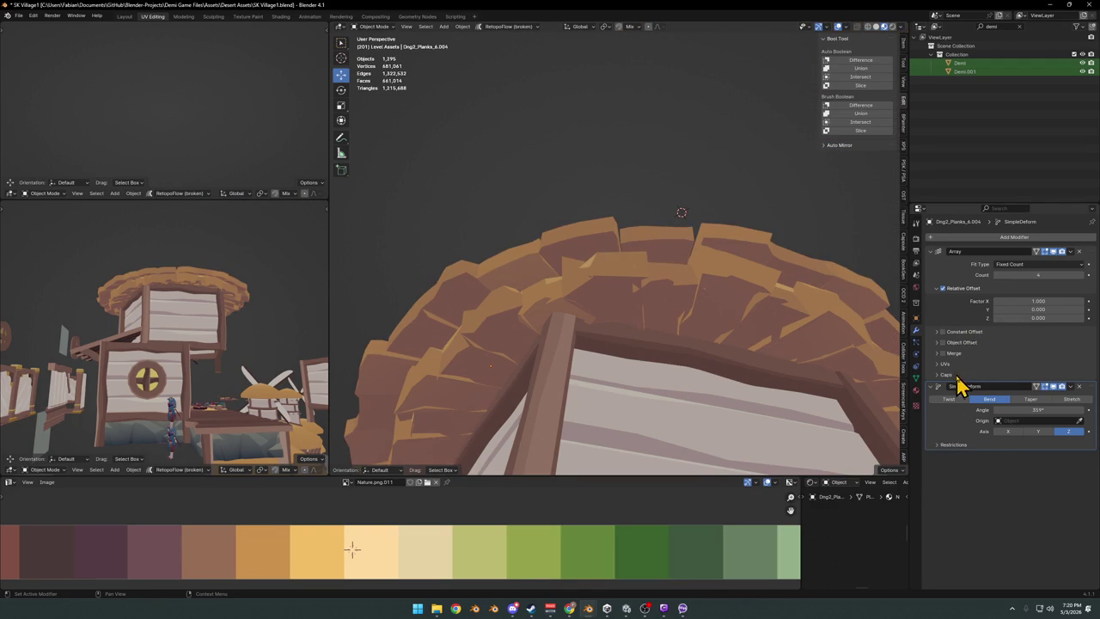
{"action": "left_click", "coordinate": [660, 312]}
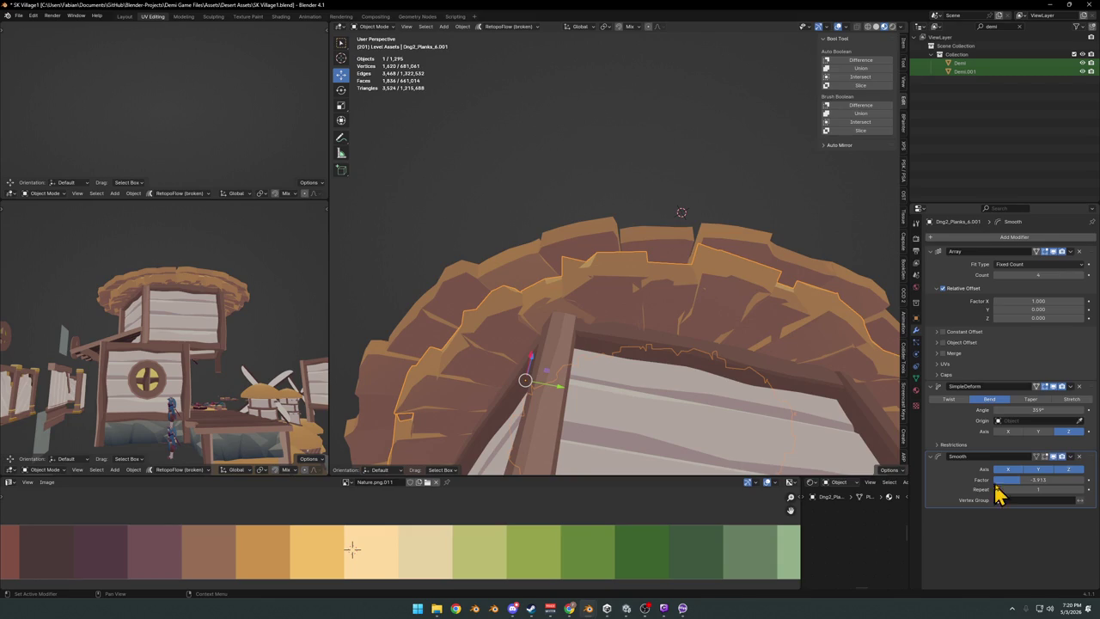
Add a Group vertex group to the Dng2_Planks_6.001 ring.
{"action": "left_click", "coordinate": [1017, 500]}
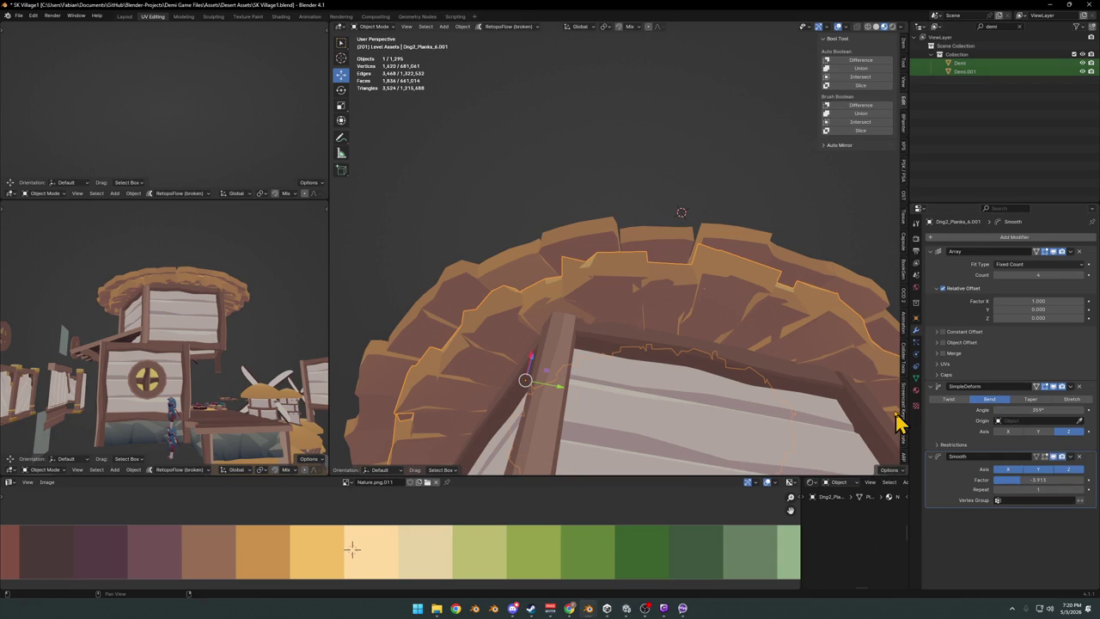
{"action": "key", "text": "Tab"}
{"action": "left_click", "coordinate": [915, 378]}
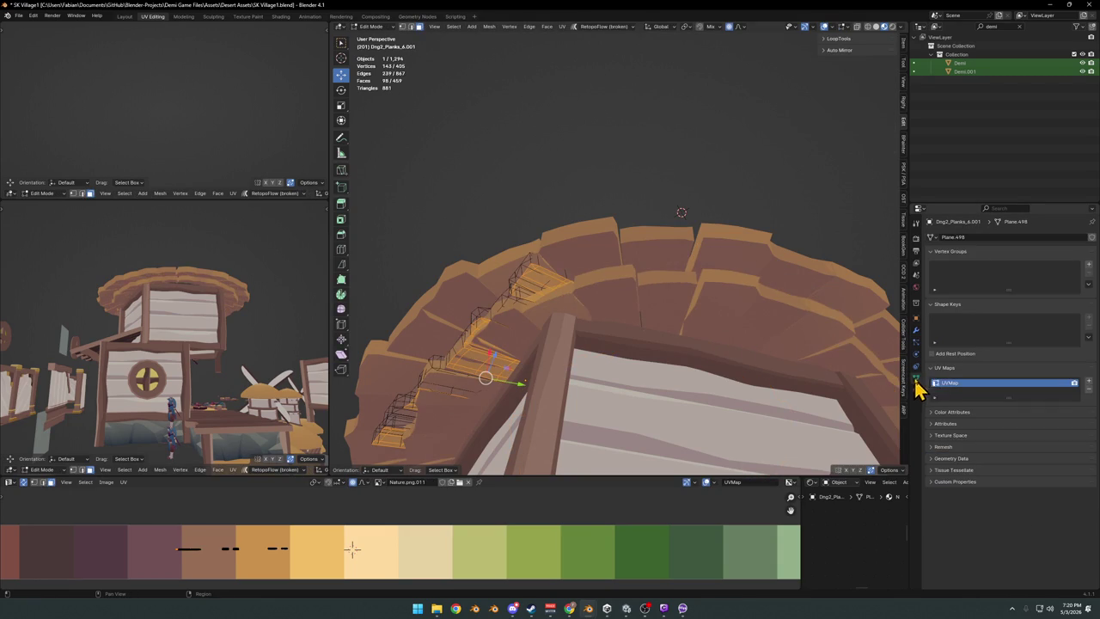
{"action": "left_click", "coordinate": [1087, 266]}
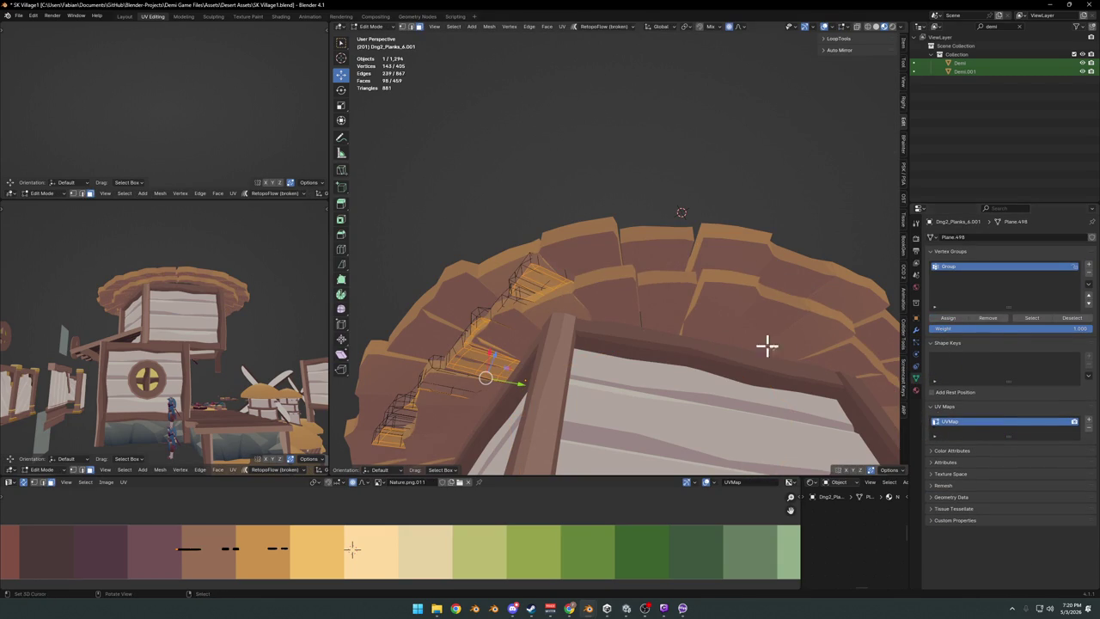
{"action": "key", "text": "Tab"}
{"action": "left_click", "coordinate": [916, 332]}
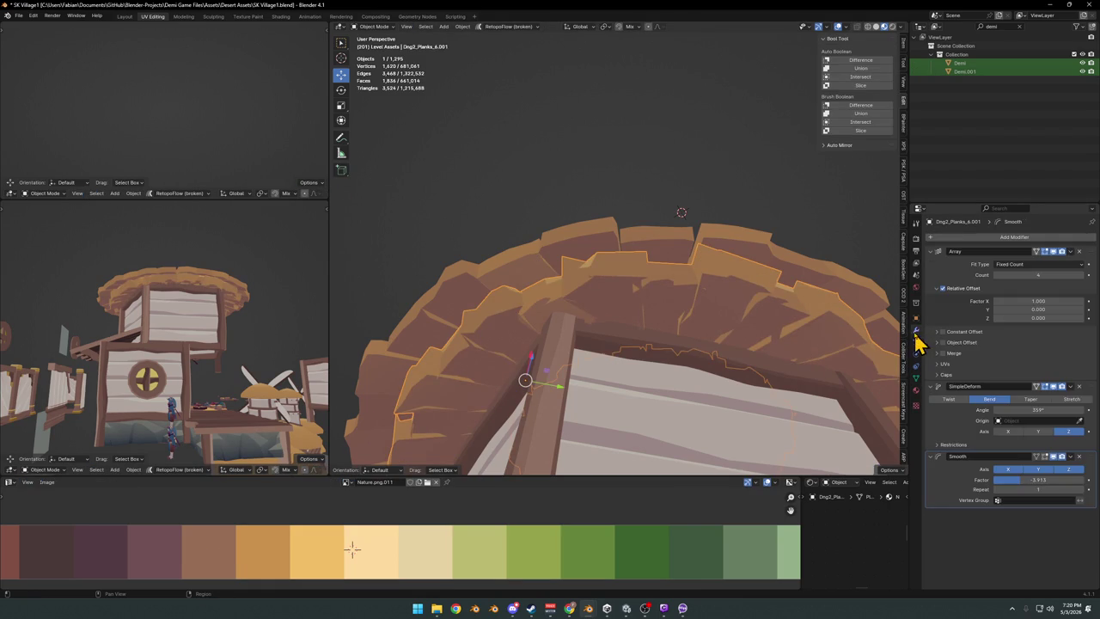
Restrict the Smooth modifier to Group with factor about 3.9, leaving inversion off.
{"action": "left_click", "coordinate": [1018, 501]}
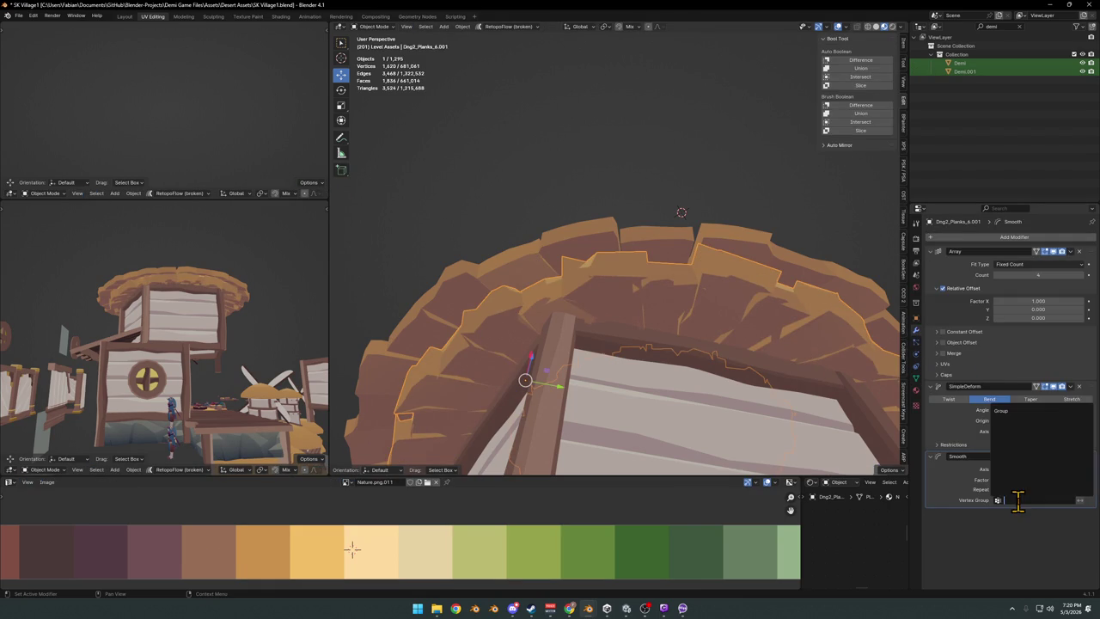
{"action": "left_click", "coordinate": [1005, 411]}
{"action": "mouse_move", "coordinate": [1024, 480]}
{"action": "left_mouse_down"}
{"action": "mouse_move", "coordinate": [1063, 481]}
{"action": "mouse_move", "coordinate": [1005, 481]}
{"action": "mouse_move", "coordinate": [1014, 491]}
{"action": "mouse_move", "coordinate": [1014, 480]}
{"action": "mouse_move", "coordinate": [1065, 479]}
{"action": "left_mouse_up"}
{"action": "left_click", "coordinate": [1080, 500]}
{"action": "left_click", "coordinate": [1079, 500]}
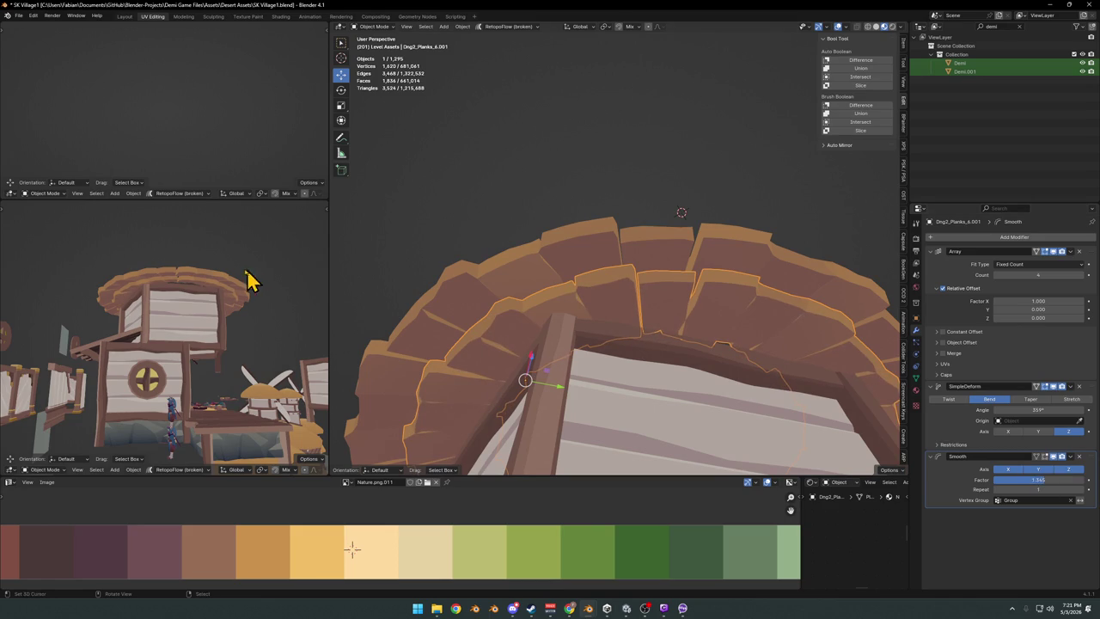
Compare the ring with smoothing on and off, then swap Smooth for level 1 Subdivision.
{"action": "scroll", "coordinate": [246, 278], "scroll_direction": "up", "scroll_amount": 3}
{"action": "middle_click_drag", "start_coordinate": [245, 278], "coordinate": [245, 306]}
{"action": "scroll", "coordinate": [245, 310], "scroll_direction": "up", "scroll_amount": 1}
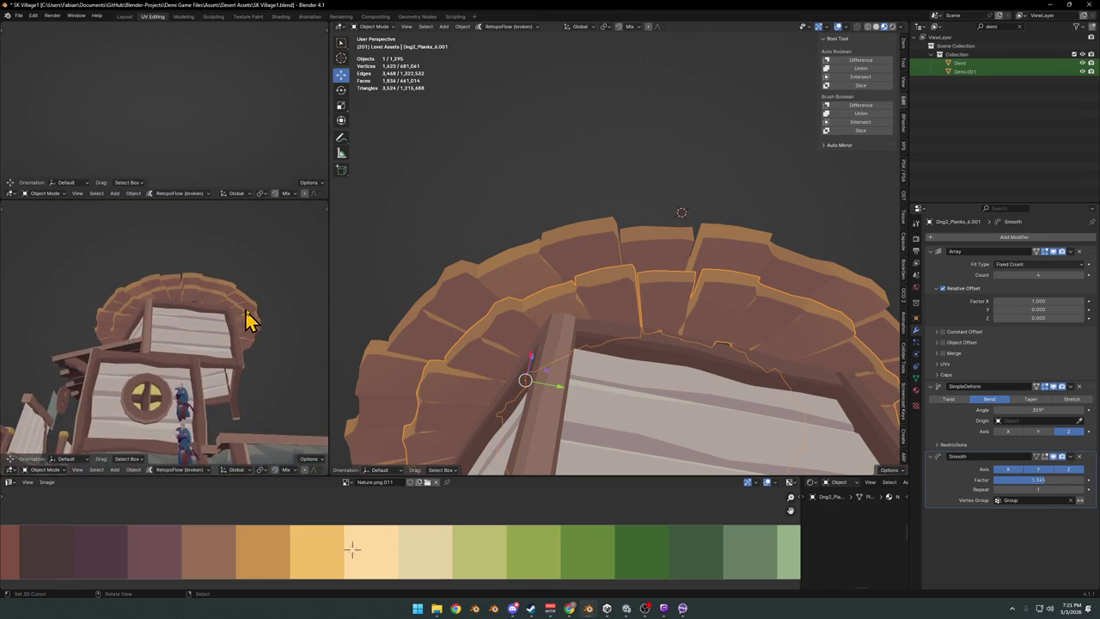
{"action": "scroll", "coordinate": [245, 305], "scroll_direction": "up", "scroll_amount": 2}
{"action": "scroll", "coordinate": [243, 299], "scroll_direction": "up", "scroll_amount": 1}
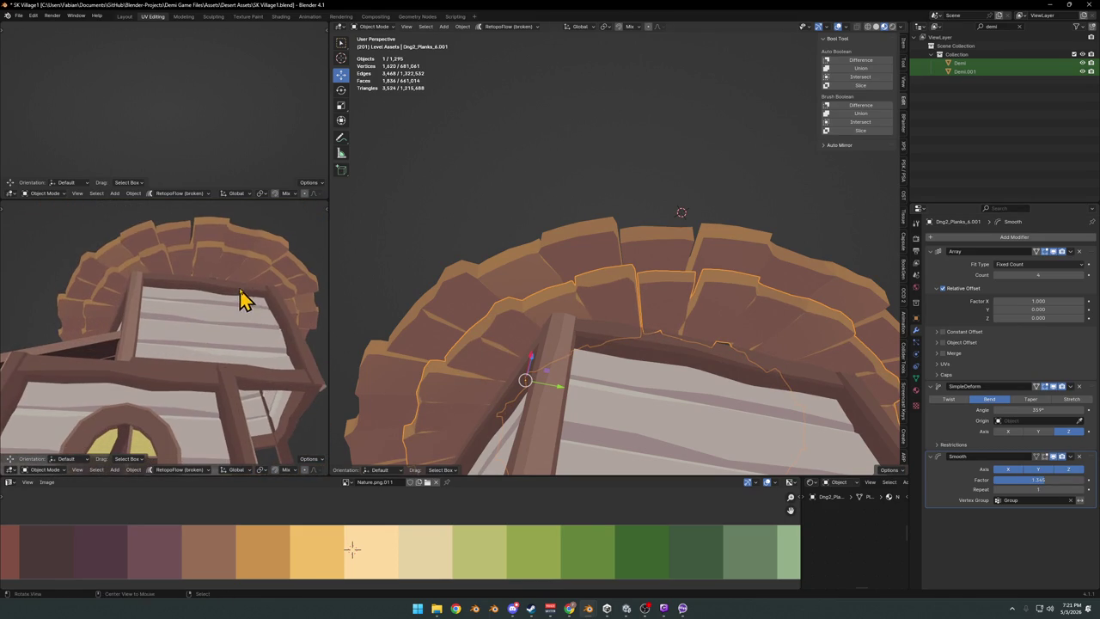
{"action": "left_click", "coordinate": [1055, 458]}
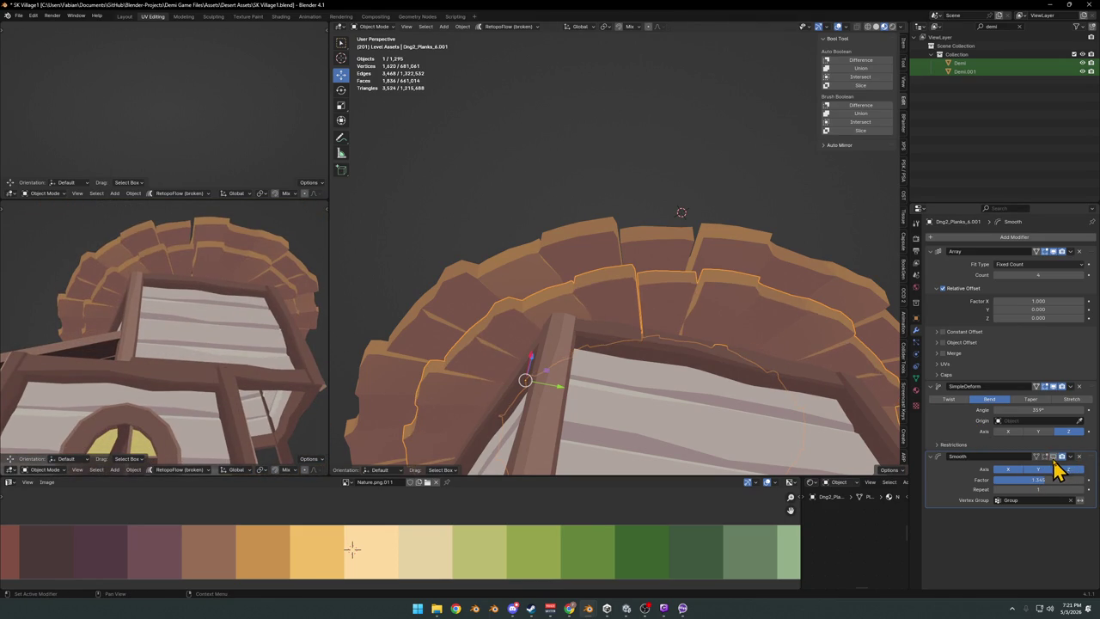
{"action": "left_click", "coordinate": [1054, 458]}
{"action": "left_click", "coordinate": [1054, 458]}
{"action": "left_click", "coordinate": [1079, 456]}
{"action": "key", "text": "ctrl+1"}
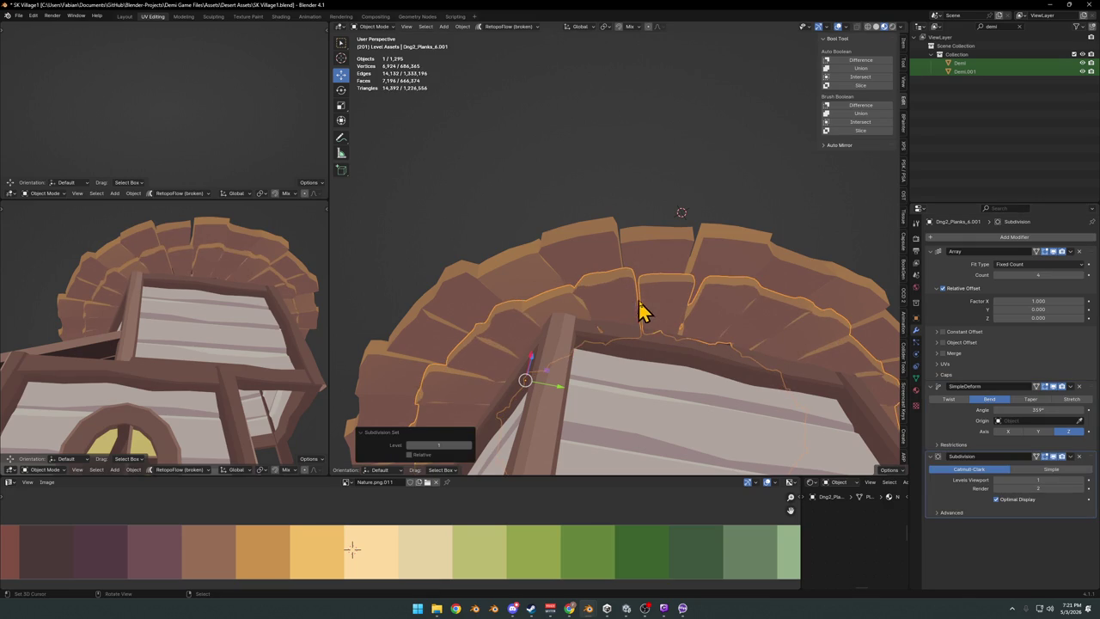
Undo the subdivision and, in Edit Mode with the bend shown, select a plank edge.
{"action": "key", "text": "ctrl+z"}
{"action": "key", "text": "Tab"}
{"action": "mouse_move", "coordinate": [637, 320]}
{"action": "middle_mouse_down"}
{"action": "mouse_move", "coordinate": [679, 312]}
{"action": "mouse_move", "coordinate": [552, 283]}
{"action": "mouse_move", "coordinate": [635, 304]}
{"action": "mouse_move", "coordinate": [830, 297]}
{"action": "middle_mouse_up"}
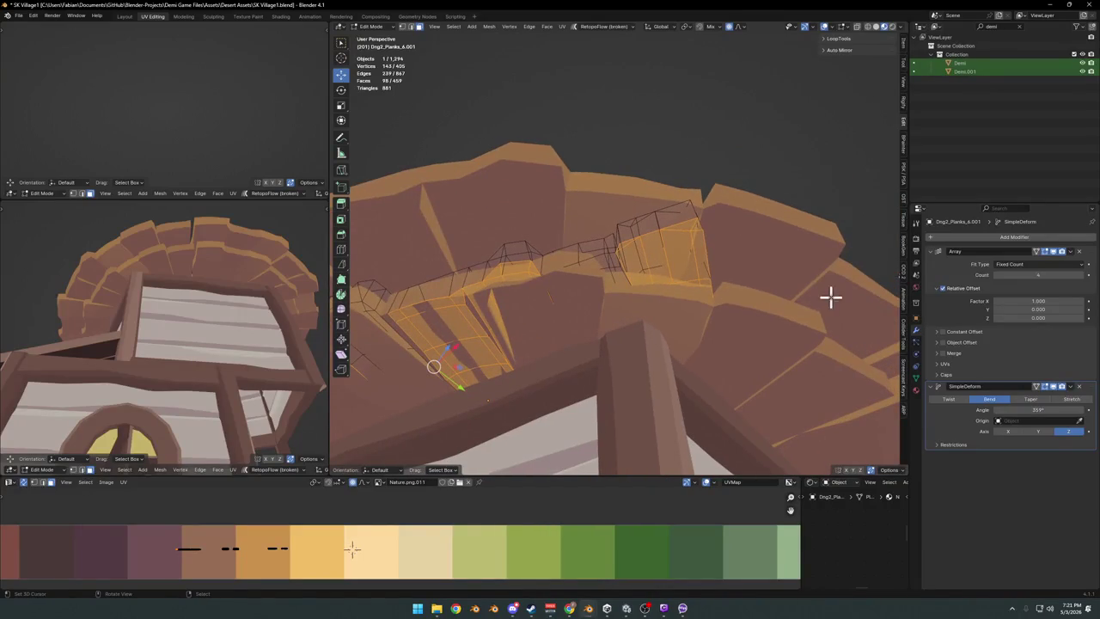
{"action": "left_click", "coordinate": [1041, 387]}
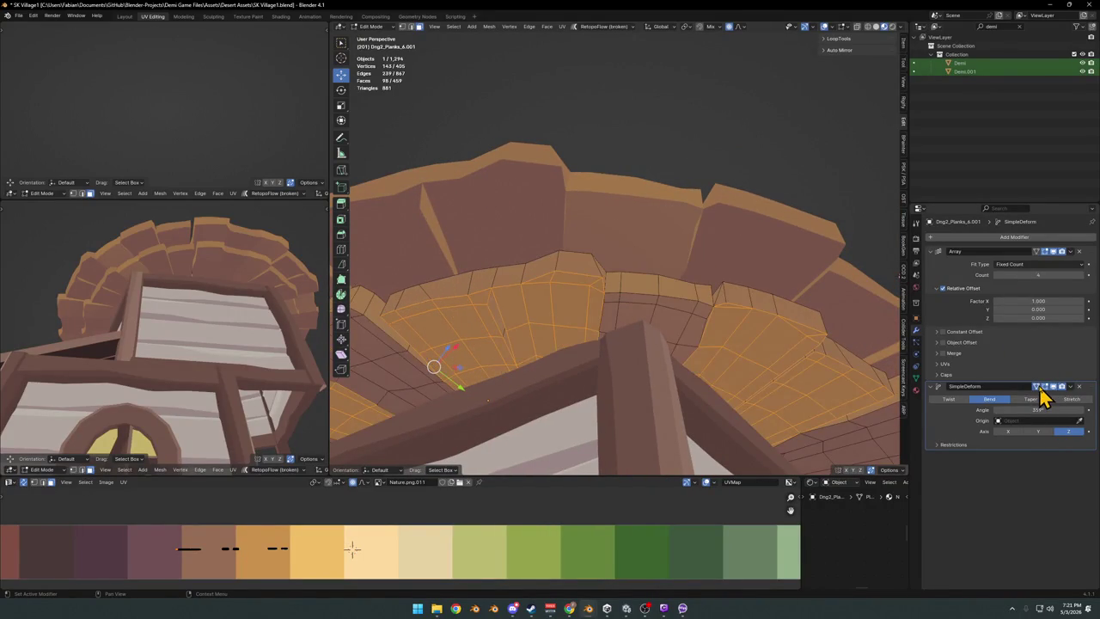
{"action": "middle_click_drag", "start_coordinate": [506, 322], "coordinate": [604, 321]}
{"action": "left_click", "coordinate": [604, 321]}
Subdivide the whole plank mesh and slide an edge loop along the plank.
{"action": "key", "text": "g"}
{"action": "key", "text": "g"}
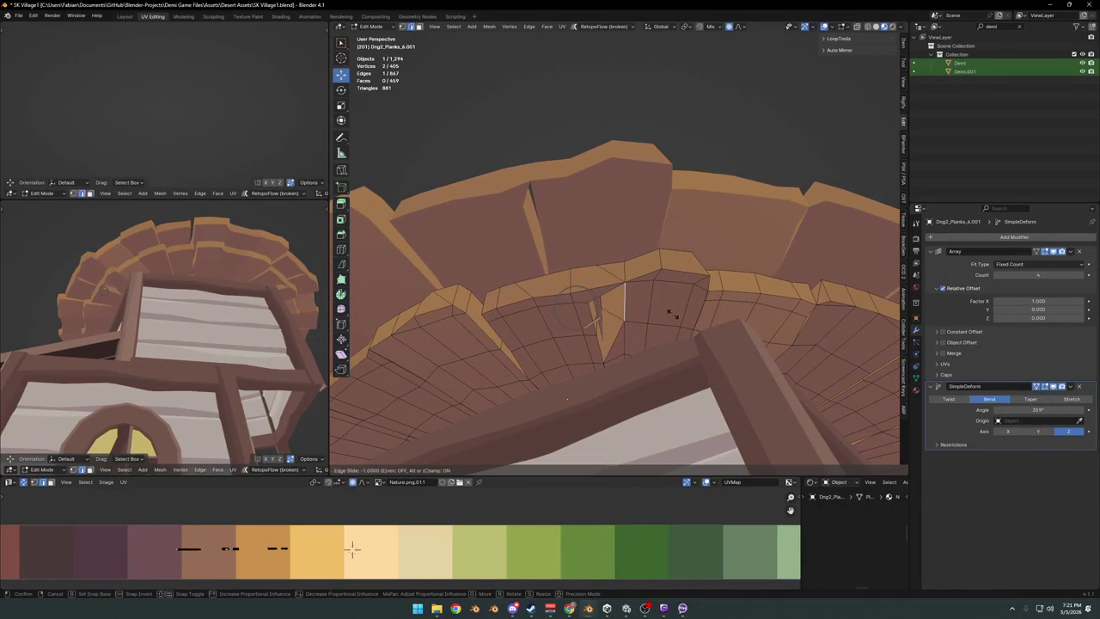
{"action": "right_click", "coordinate": [645, 315]}
{"action": "key", "text": "a"}
{"action": "right_click", "coordinate": [613, 328]}
{"action": "left_click", "coordinate": [609, 337]}
{"action": "key", "text": "alt+a"}
{"action": "key", "text": "g"}
{"action": "key", "text": "g"}
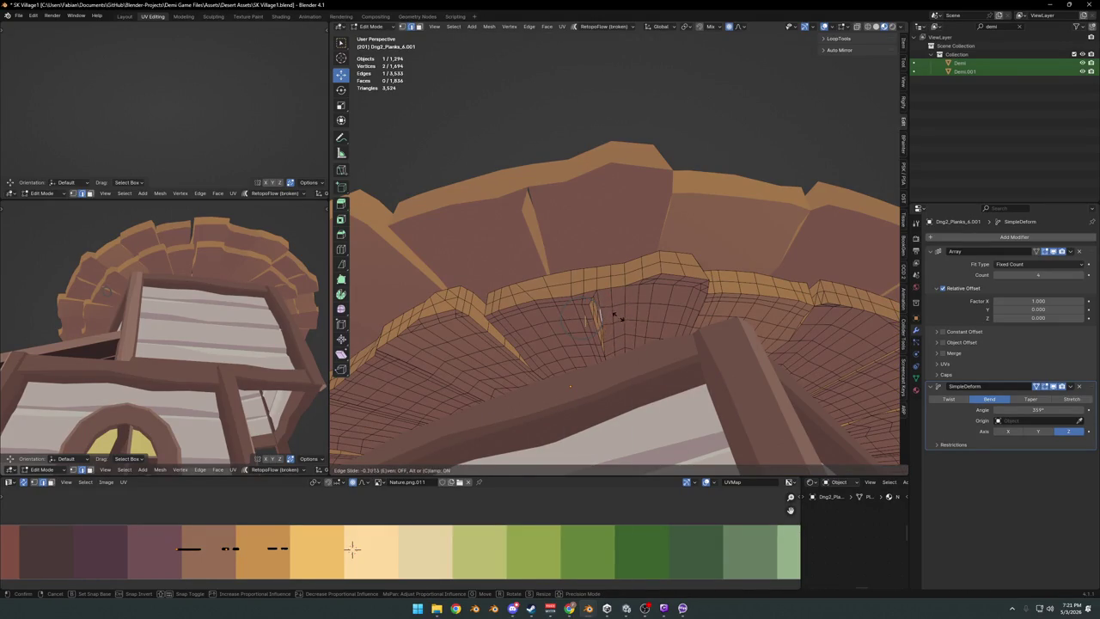
{"action": "left_click", "coordinate": [627, 316]}
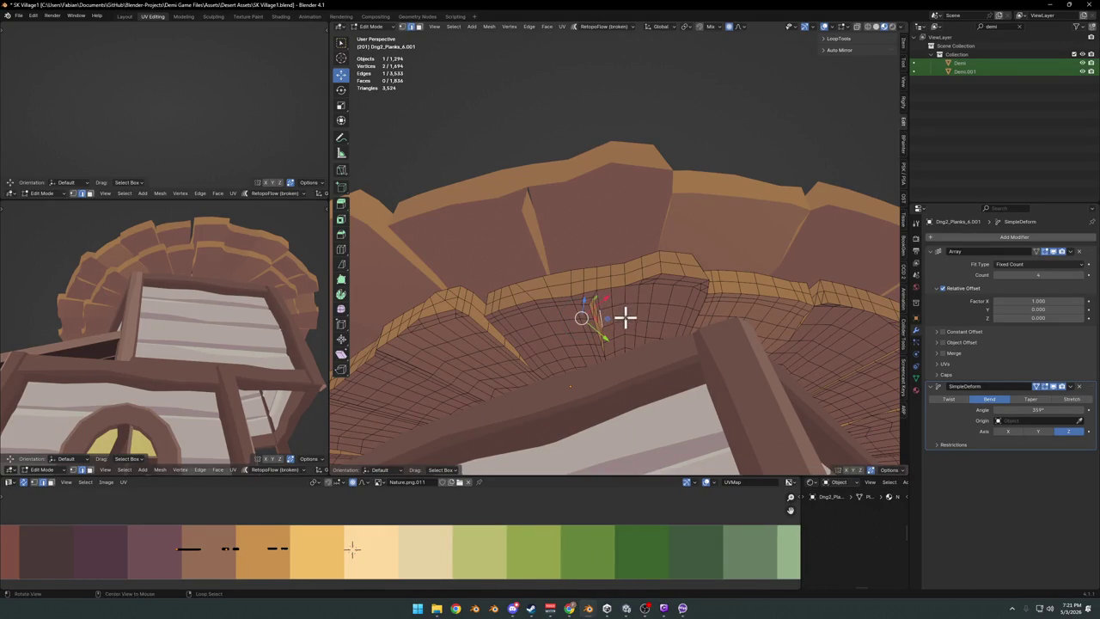
Switch the plank ring into Sculpt Mode through the mode pie.
{"action": "middle_click_drag", "start_coordinate": [623, 314], "coordinate": [626, 302]}
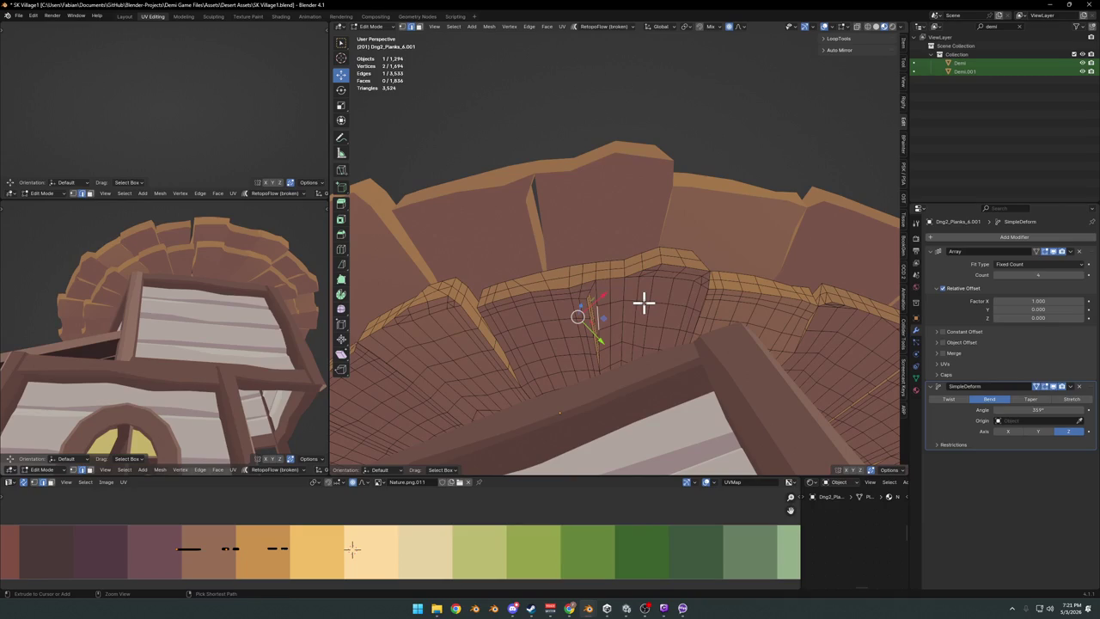
{"action": "key", "text": "ctrl+Tab"}
{"action": "left_click", "coordinate": [651, 388]}
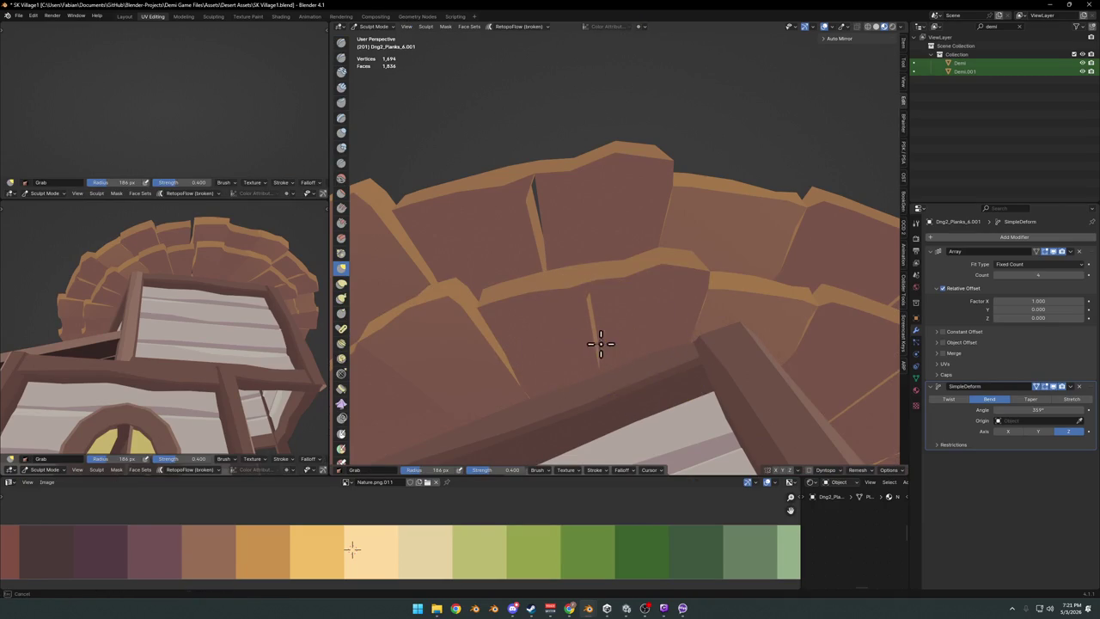
Smooth away the plank crack using the Smooth brush at strength 0.473.
{"action": "key", "text": "shift+space"}
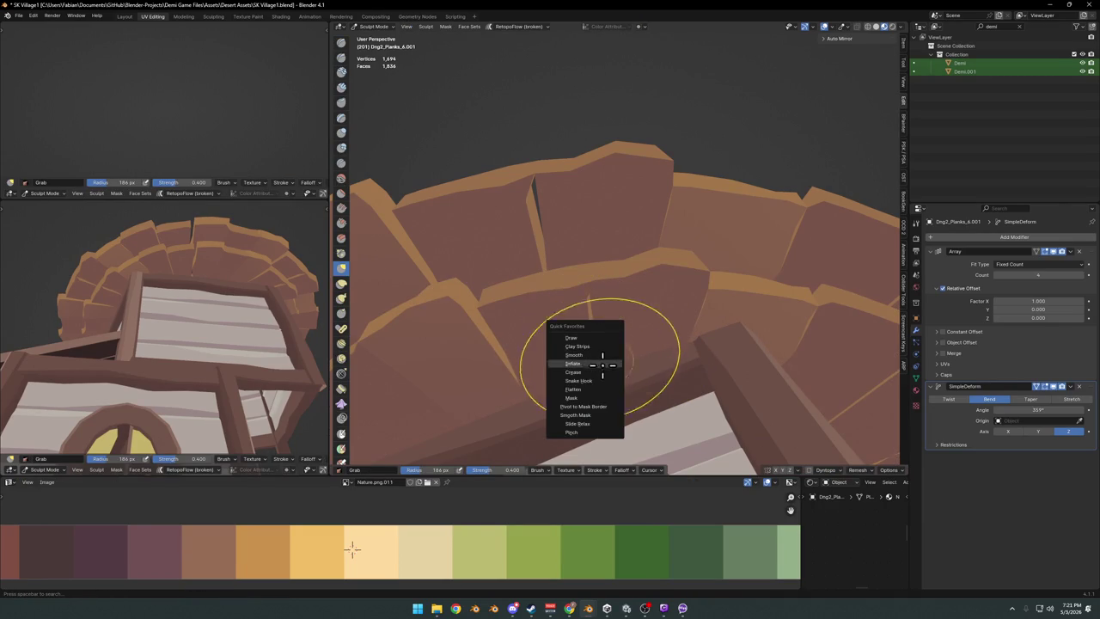
{"action": "left_click", "coordinate": [599, 364]}
{"action": "key", "text": "shift+f"}
{"action": "left_click", "coordinate": [602, 342]}
{"action": "left_click_drag", "start_coordinate": [602, 342], "coordinate": [505, 348]}
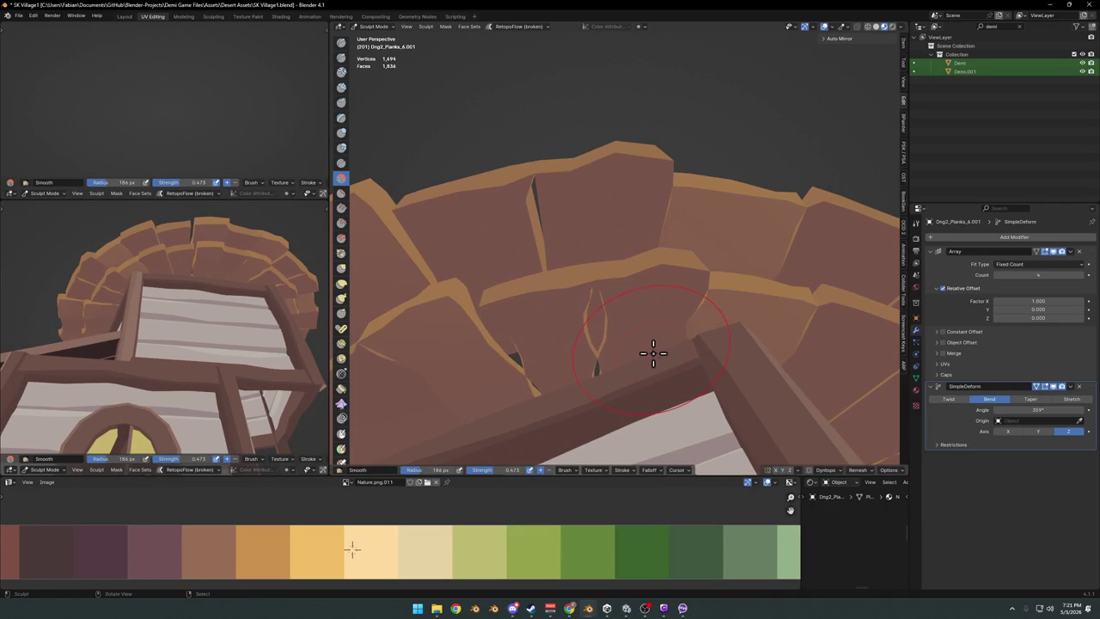
{"action": "left_click", "coordinate": [659, 353]}
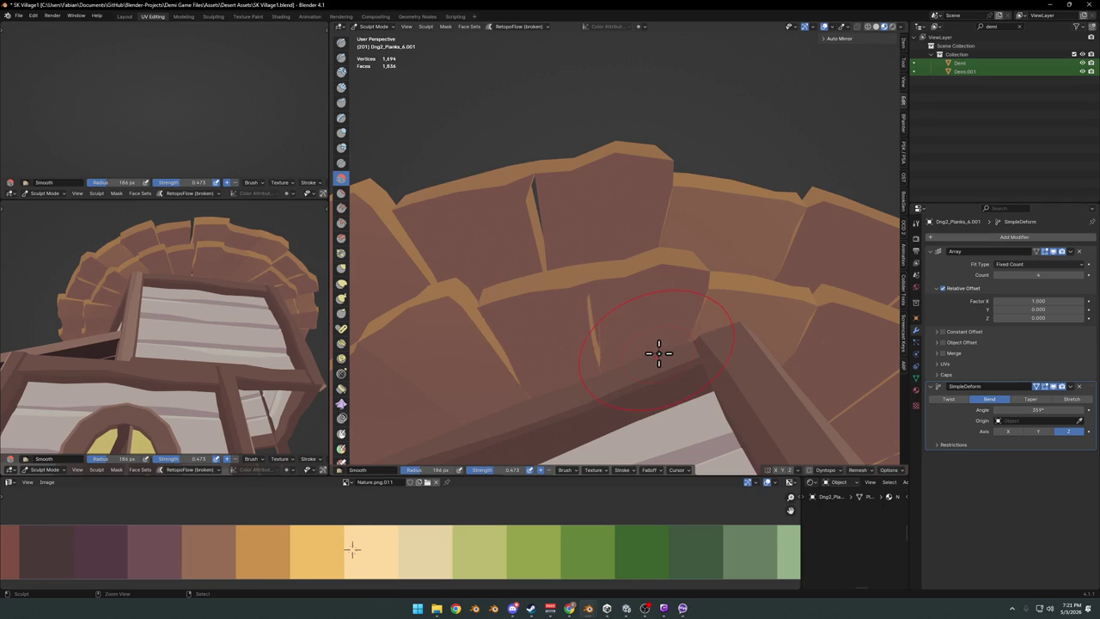
Return the ring to Edit Mode, undo once, and view the whole village.
{"action": "key", "text": "Tab"}
{"action": "key", "text": "ctrl+z"}
{"action": "key", "text": "ctrl+z"}
{"action": "mouse_move", "coordinate": [199, 272]}
{"action": "middle_mouse_down"}
{"action": "mouse_move", "coordinate": [209, 266]}
{"action": "mouse_move", "coordinate": [197, 319]}
{"action": "mouse_move", "coordinate": [216, 304]}
{"action": "mouse_move", "coordinate": [223, 359]}
{"action": "mouse_move", "coordinate": [204, 348]}
{"action": "middle_mouse_up"}
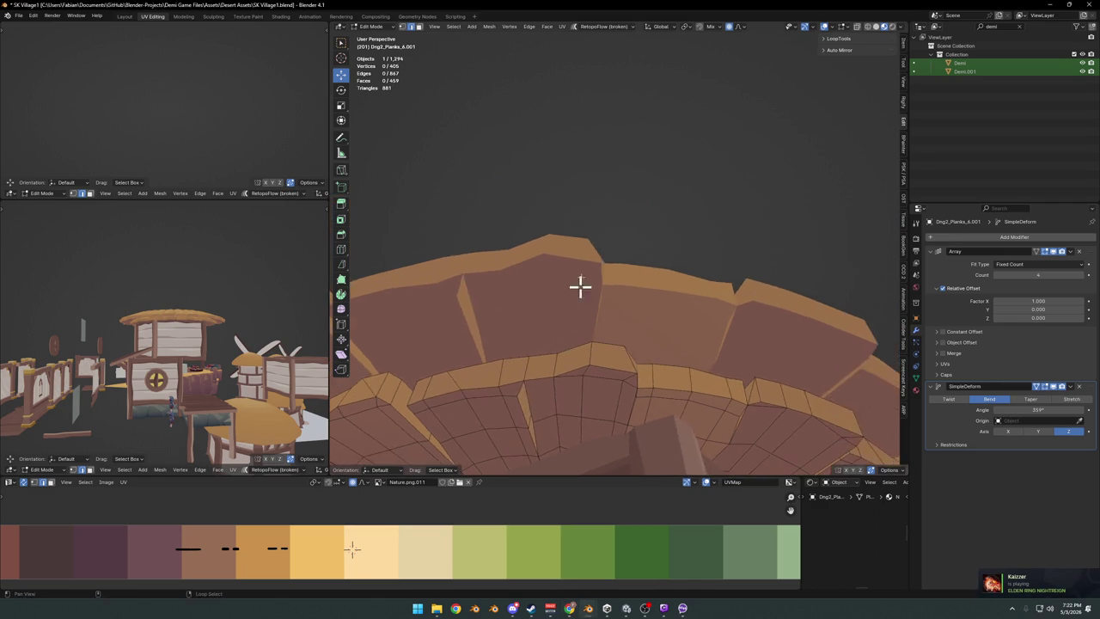
Put the plank ring back into Object Mode via the mode pie.
{"action": "scroll", "coordinate": [579, 287], "scroll_direction": "down", "scroll_amount": 6}
{"action": "middle_click_drag", "start_coordinate": [592, 329], "coordinate": [599, 307]}
{"action": "key", "text": "ctrl+Tab"}
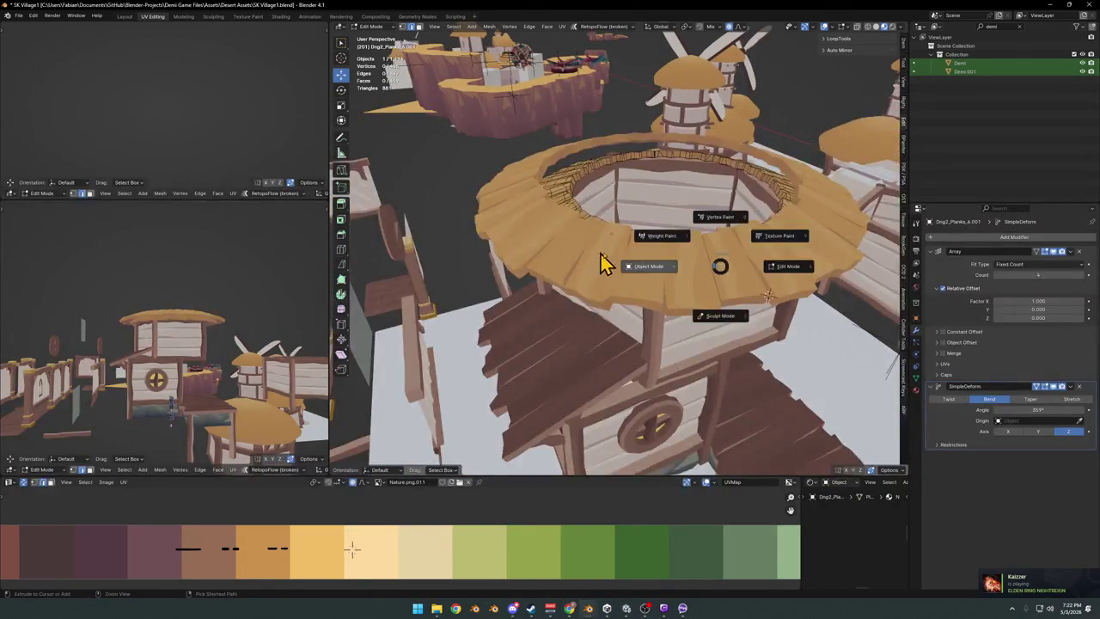
{"action": "left_click", "coordinate": [596, 255]}
Undo the stray blue annotation stroke above the roof and save the village file.
{"action": "middle_click_drag", "start_coordinate": [589, 256], "coordinate": [585, 253]}
{"action": "left_click_drag", "start_coordinate": [574, 266], "coordinate": [636, 161]}
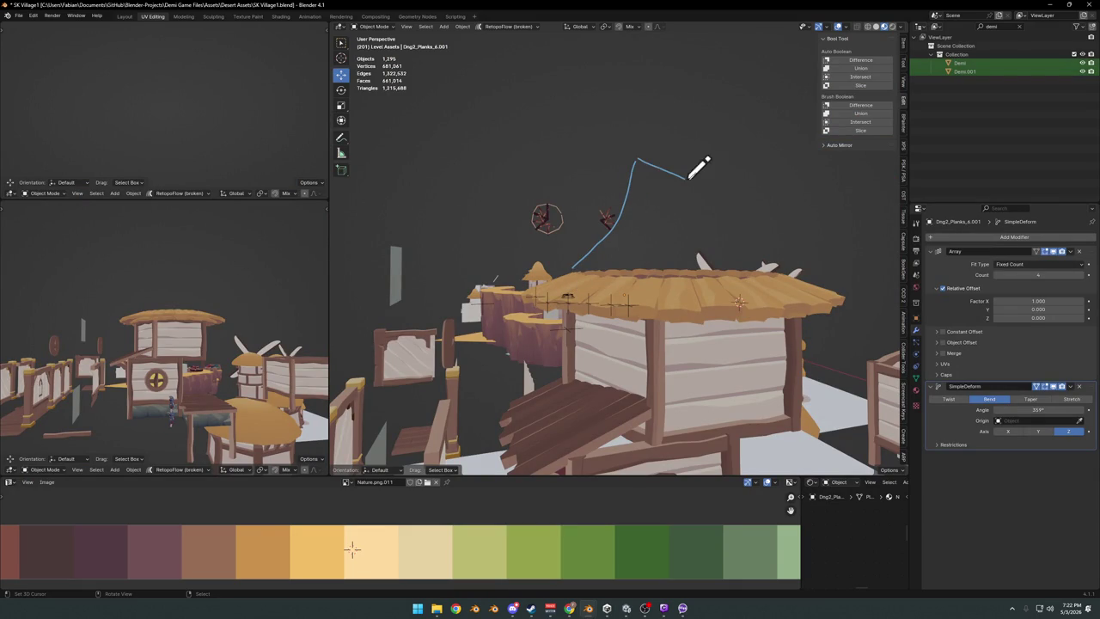
{"action": "left_click_drag", "start_coordinate": [743, 166], "coordinate": [789, 248]}
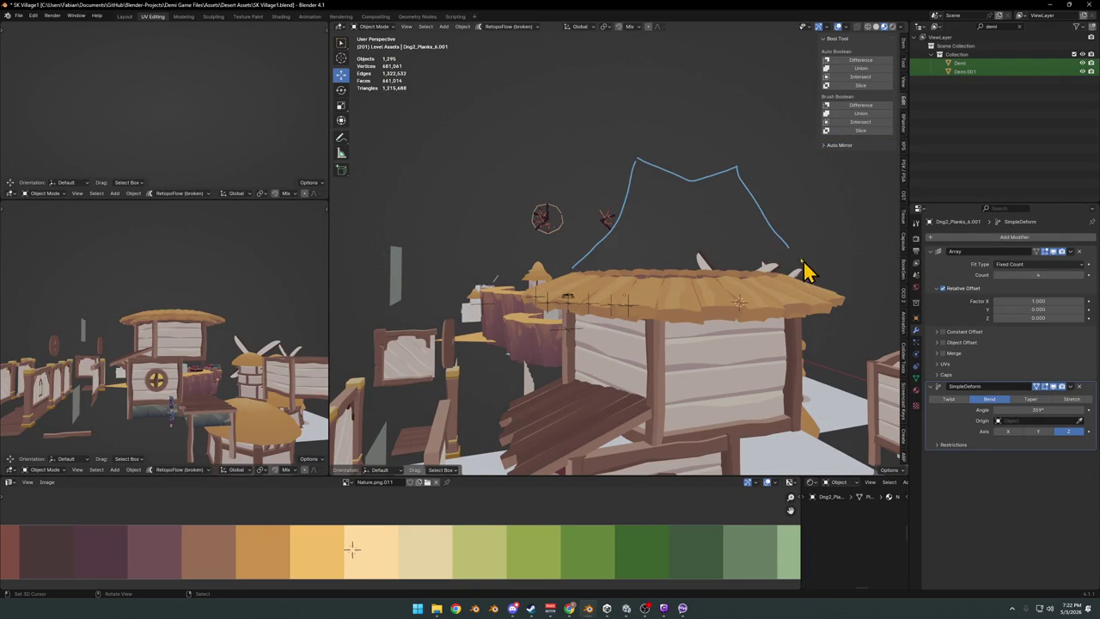
{"action": "key", "text": "ctrl+z"}
{"action": "key", "text": "ctrl+z"}
{"action": "key", "text": "ctrl+z"}
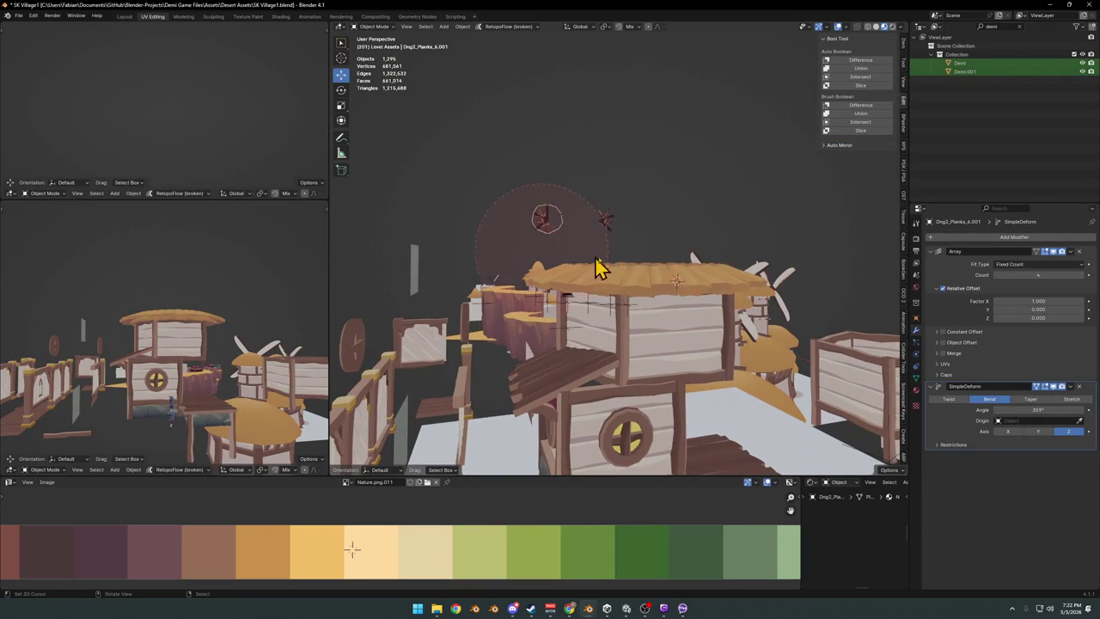
{"action": "key", "text": "ctrl+z"}
{"action": "key", "text": "ctrl+s"}
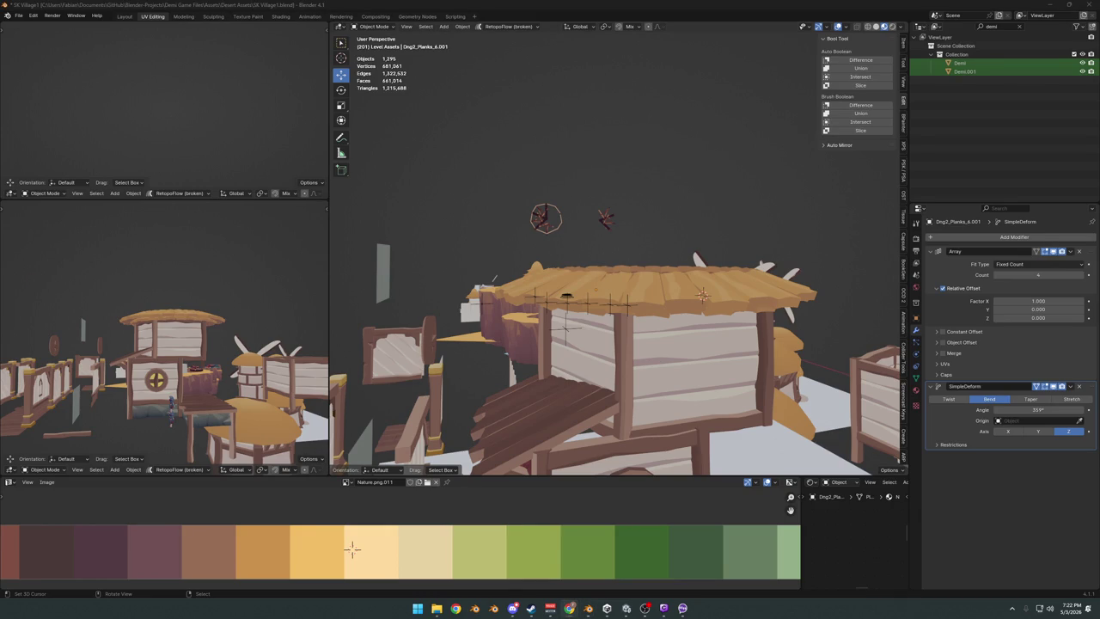
{"action": "mouse_move", "coordinate": [724, 337]}
{"action": "middle_mouse_down"}
{"action": "mouse_move", "coordinate": [673, 386]}
{"action": "mouse_move", "coordinate": [653, 361]}
{"action": "mouse_move", "coordinate": [653, 318]}
{"action": "middle_mouse_up"}
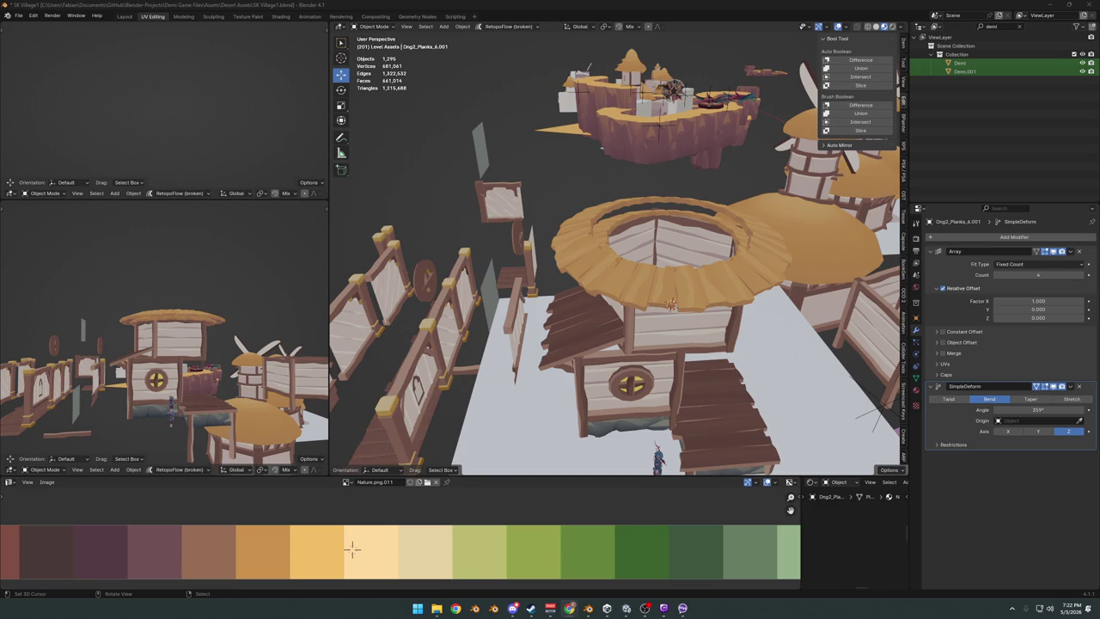
{"action": "mouse_move", "coordinate": [685, 318]}
{"action": "middle_mouse_down"}
{"action": "mouse_move", "coordinate": [670, 314]}
{"action": "mouse_move", "coordinate": [675, 277]}
{"action": "mouse_move", "coordinate": [653, 327]}
{"action": "mouse_move", "coordinate": [663, 315]}
{"action": "mouse_move", "coordinate": [618, 255]}
{"action": "mouse_move", "coordinate": [610, 275]}
{"action": "middle_mouse_up"}
Delete the round plank ring sitting on the tower roof.
{"action": "key", "text": "a"}
{"action": "key", "text": "alt+a"}
{"action": "left_click", "coordinate": [602, 215]}
{"action": "scroll", "coordinate": [177, 343], "scroll_direction": "up", "scroll_amount": 2}
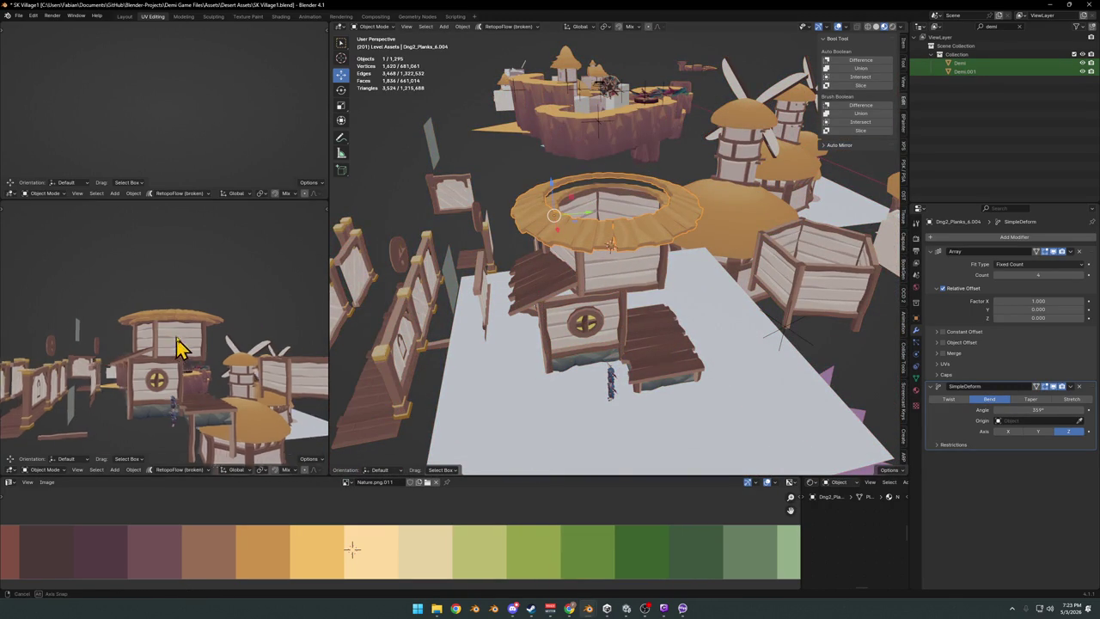
{"action": "scroll", "coordinate": [221, 324], "scroll_direction": "up", "scroll_amount": 2}
{"action": "scroll", "coordinate": [235, 324], "scroll_direction": "up", "scroll_amount": 1}
{"action": "key", "text": "Delete"}
{"action": "mouse_move", "coordinate": [679, 310]}
{"action": "middle_mouse_down"}
{"action": "mouse_move", "coordinate": [700, 305]}
{"action": "mouse_move", "coordinate": [630, 311]}
{"action": "mouse_move", "coordinate": [724, 283]}
{"action": "mouse_move", "coordinate": [687, 292]}
{"action": "middle_mouse_up"}
Reveal hidden objects, isolate the props, and delete Bridge Collision.002 and a stray plane.
{"action": "key", "text": "alt+h"}
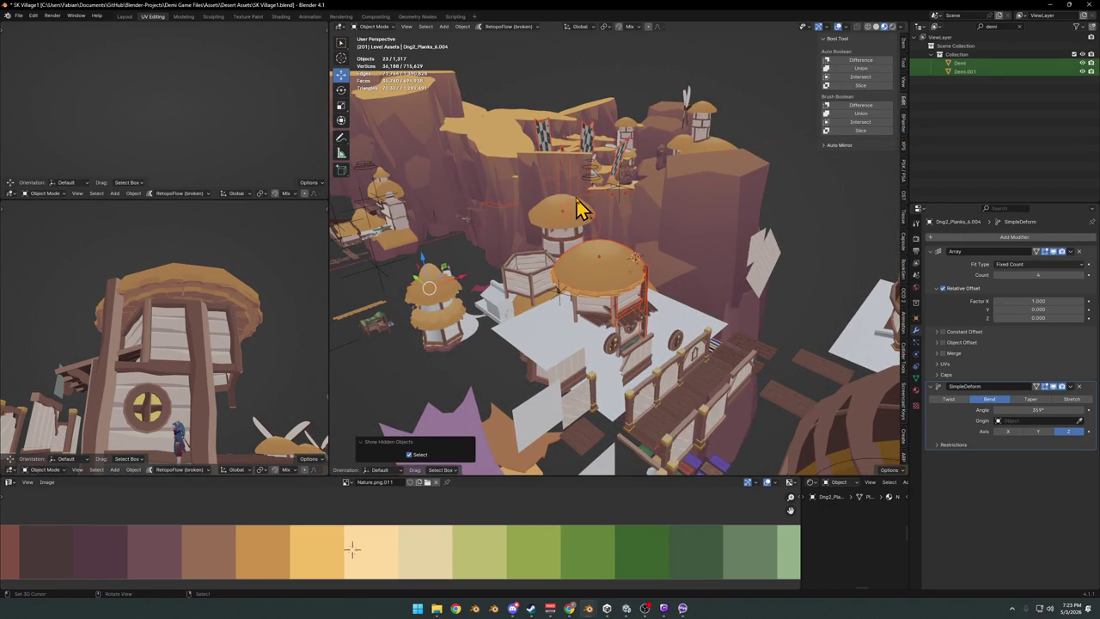
{"action": "key", "text": "shift+h"}
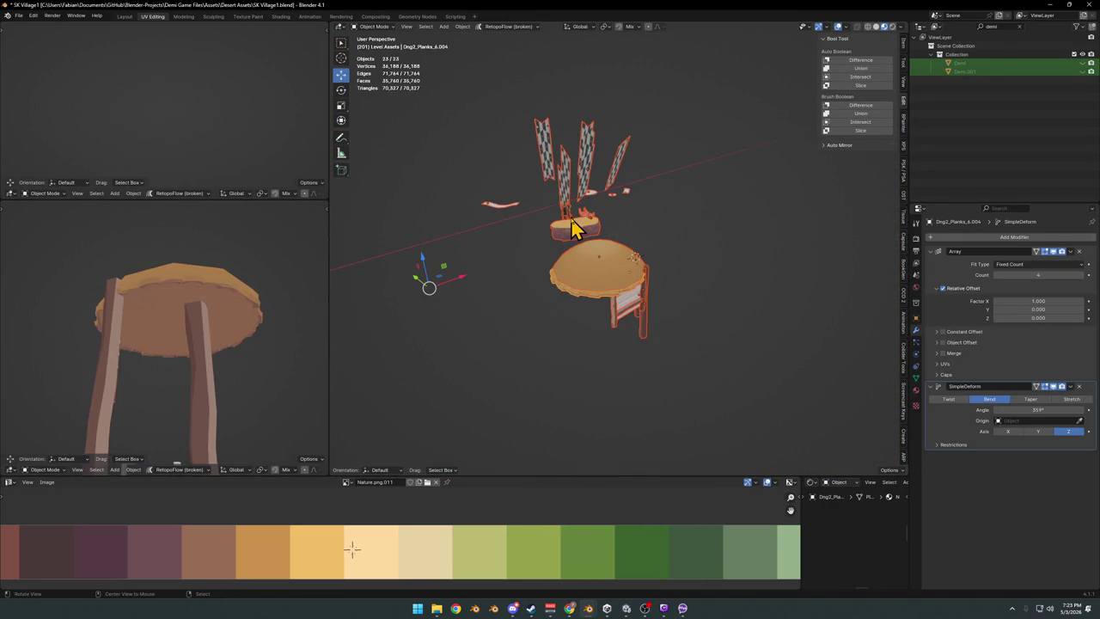
{"action": "scroll", "coordinate": [574, 227], "scroll_direction": "up", "scroll_amount": 5}
{"action": "mouse_move", "coordinate": [576, 228]}
{"action": "middle_mouse_down"}
{"action": "mouse_move", "coordinate": [559, 241]}
{"action": "mouse_move", "coordinate": [675, 319]}
{"action": "mouse_move", "coordinate": [710, 309]}
{"action": "mouse_move", "coordinate": [695, 312]}
{"action": "mouse_move", "coordinate": [761, 326]}
{"action": "mouse_move", "coordinate": [516, 296]}
{"action": "mouse_move", "coordinate": [694, 286]}
{"action": "middle_mouse_up"}
{"action": "left_click", "coordinate": [488, 287]}
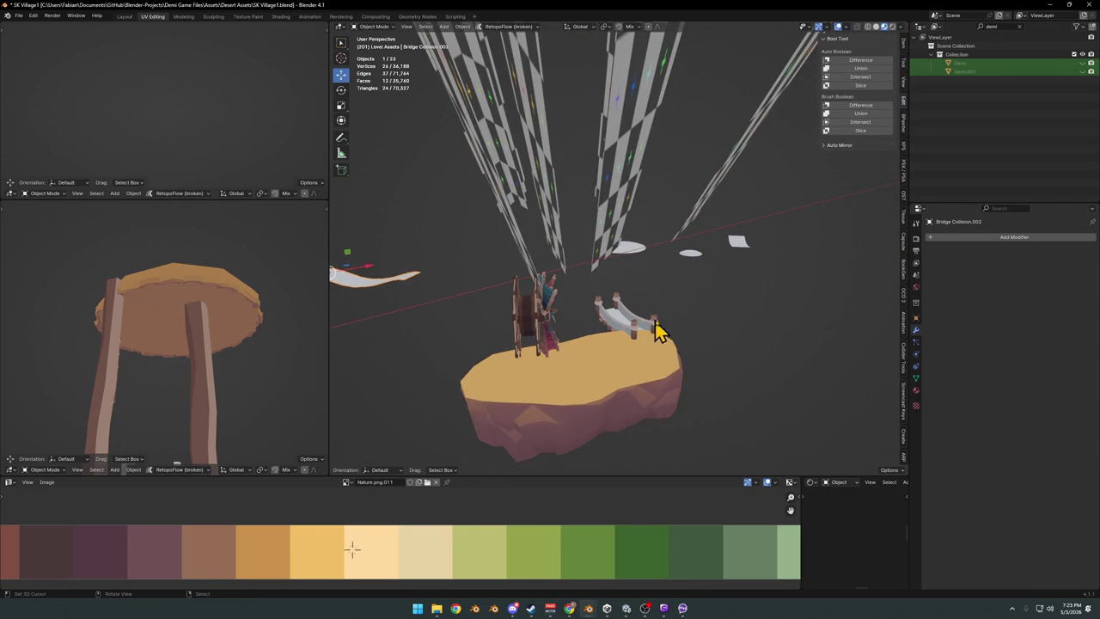
{"action": "mouse_move", "coordinate": [748, 262]}
{"action": "middle_mouse_down"}
{"action": "mouse_move", "coordinate": [732, 302]}
{"action": "mouse_move", "coordinate": [754, 275]}
{"action": "middle_mouse_up"}
{"action": "key", "text": "Delete"}
{"action": "left_click", "coordinate": [758, 245]}
{"action": "mouse_move", "coordinate": [679, 315]}
{"action": "middle_mouse_down"}
{"action": "mouse_move", "coordinate": [717, 277]}
{"action": "mouse_move", "coordinate": [729, 319]}
{"action": "mouse_move", "coordinate": [682, 355]}
{"action": "middle_mouse_up"}
{"action": "key", "text": "Delete"}
{"action": "key", "text": "Delete"}
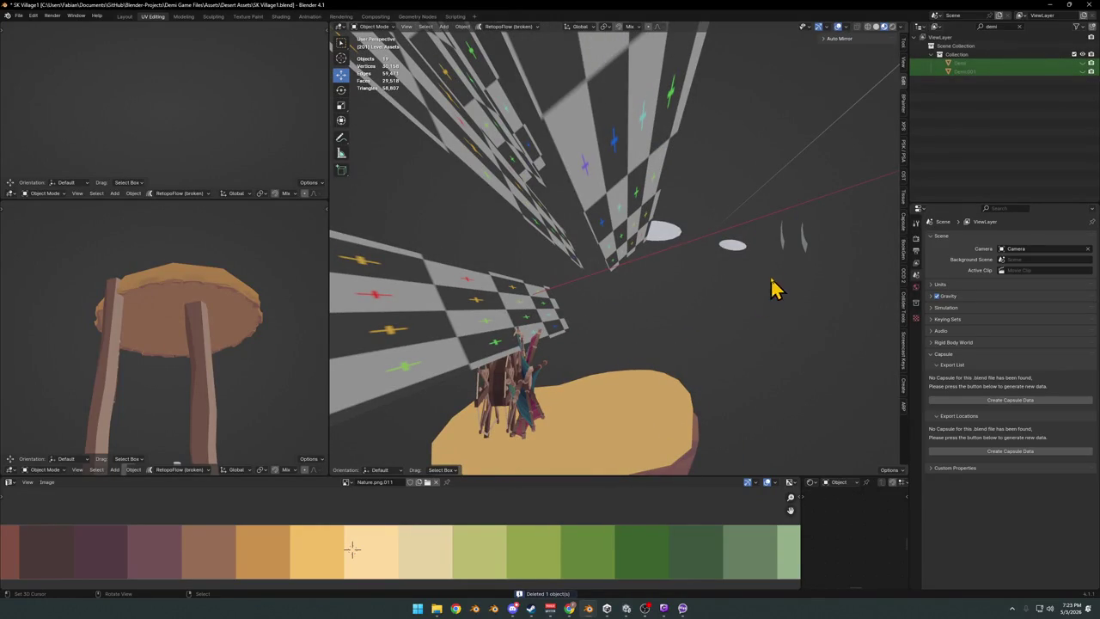
Save, then move Fan.008 to a new spot in the horizontal plane.
{"action": "mouse_move", "coordinate": [774, 258]}
{"action": "middle_mouse_down"}
{"action": "mouse_move", "coordinate": [601, 315]}
{"action": "mouse_move", "coordinate": [667, 298]}
{"action": "mouse_move", "coordinate": [613, 350]}
{"action": "middle_mouse_up"}
{"action": "left_click", "coordinate": [677, 302]}
{"action": "scroll", "coordinate": [615, 344], "scroll_direction": "down", "scroll_amount": 3}
{"action": "key", "text": "ctrl+s"}
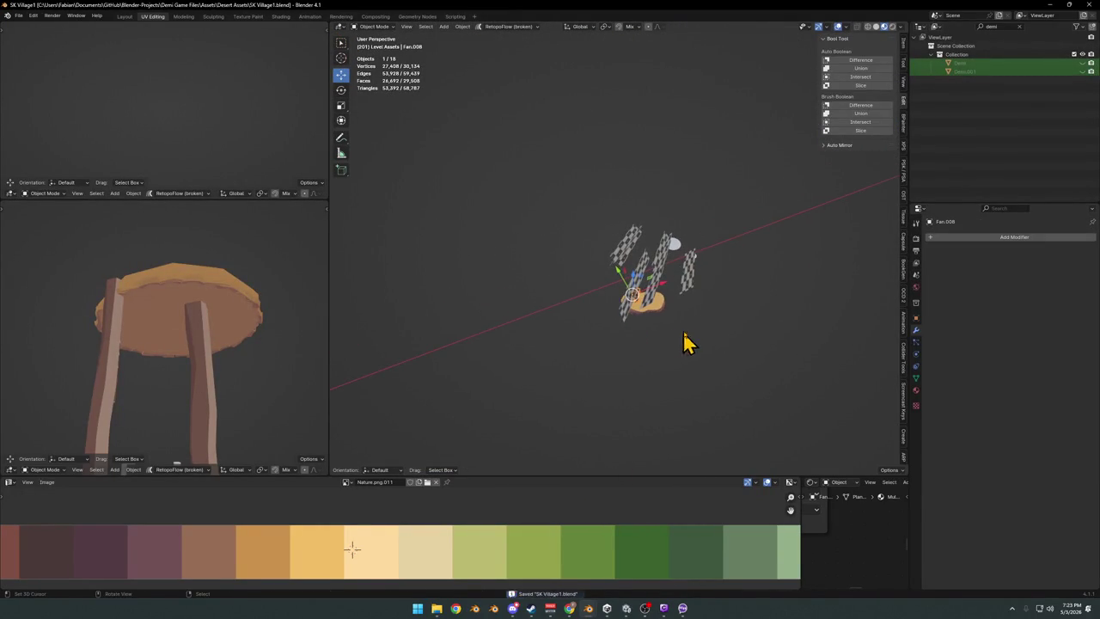
{"action": "key", "text": "g"}
{"action": "key", "text": "shift+z"}
{"action": "left_click", "coordinate": [450, 273]}
Unhide all objects and look over the islands and tower.
{"action": "key", "text": "alt+a"}
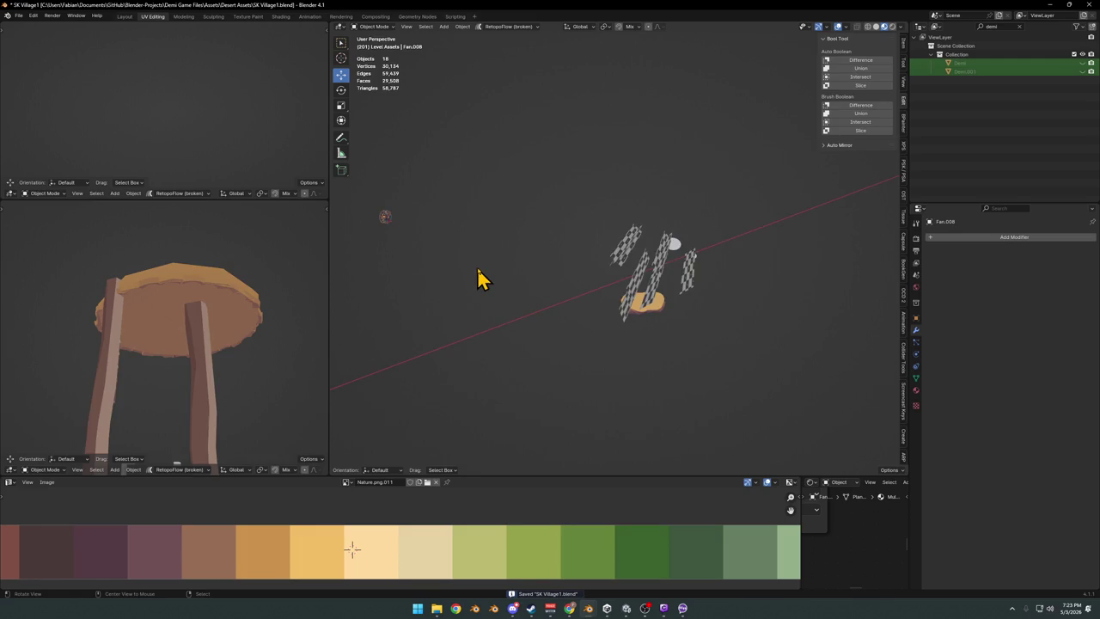
{"action": "key", "text": "alt+h"}
{"action": "middle_click_drag", "start_coordinate": [464, 297], "coordinate": [618, 295]}
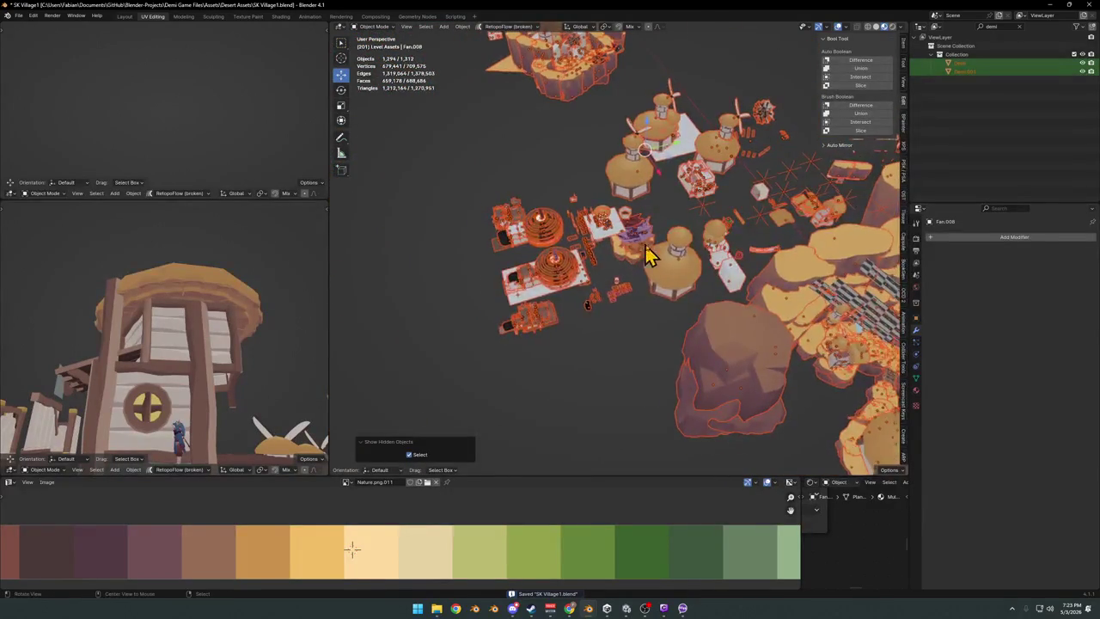
{"action": "scroll", "coordinate": [650, 253], "scroll_direction": "up", "scroll_amount": 5}
{"action": "middle_click_drag", "start_coordinate": [695, 277], "coordinate": [636, 257]}
{"action": "scroll", "coordinate": [633, 344], "scroll_direction": "down", "scroll_amount": 4}
{"action": "key", "text": "alt+a"}
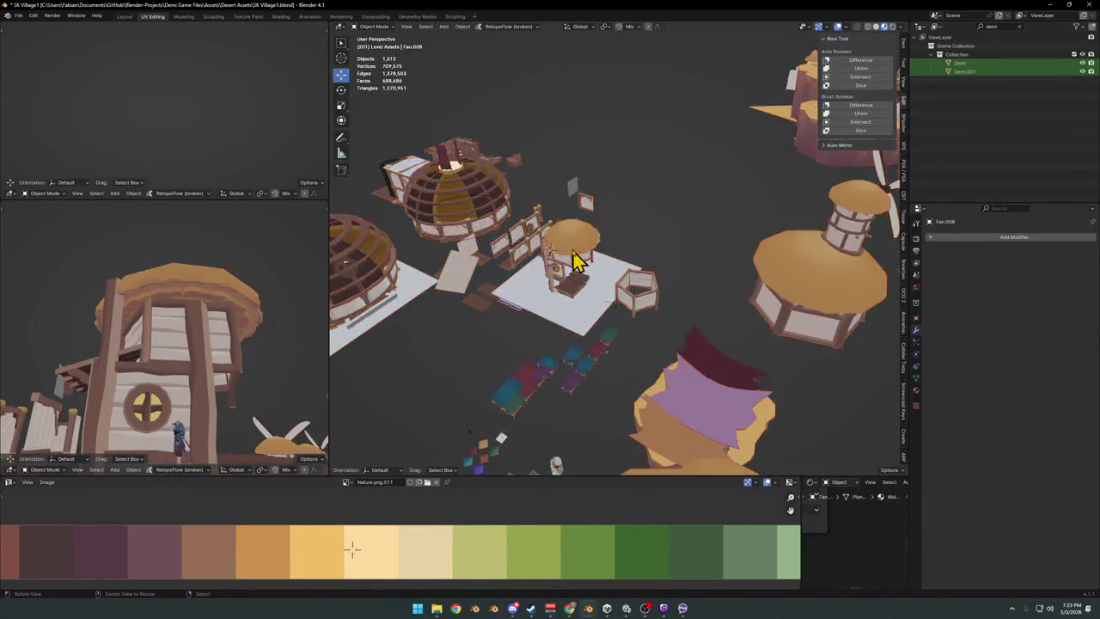
{"action": "scroll", "coordinate": [580, 284], "scroll_direction": "up", "scroll_amount": 3}
{"action": "middle_click_drag", "start_coordinate": [589, 312], "coordinate": [623, 265]}
{"action": "scroll", "coordinate": [623, 265], "scroll_direction": "up", "scroll_amount": 4}
{"action": "scroll", "coordinate": [626, 332], "scroll_direction": "up", "scroll_amount": 2}
{"action": "mouse_move", "coordinate": [658, 307]}
{"action": "middle_mouse_down"}
{"action": "mouse_move", "coordinate": [525, 295]}
{"action": "mouse_move", "coordinate": [585, 305]}
{"action": "mouse_move", "coordinate": [645, 344]}
{"action": "mouse_move", "coordinate": [650, 363]}
{"action": "mouse_move", "coordinate": [619, 339]}
{"action": "middle_mouse_up"}
Delete the tower's two posts, front wall and ledge.
{"action": "left_click", "coordinate": [620, 340]}
{"action": "left_click", "coordinate": [554, 359], "text": "shift"}
{"action": "left_click", "coordinate": [535, 368], "text": "shift"}
{"action": "left_click", "coordinate": [456, 335], "text": "shift"}
{"action": "key", "text": "g"}
{"action": "middle_click_drag", "start_coordinate": [433, 351], "coordinate": [633, 287]}
{"action": "key", "text": "Escape"}
{"action": "mouse_move", "coordinate": [467, 319]}
{"action": "middle_mouse_down"}
{"action": "mouse_move", "coordinate": [570, 332]}
{"action": "mouse_move", "coordinate": [564, 311]}
{"action": "middle_mouse_up"}
{"action": "key", "text": "Delete"}
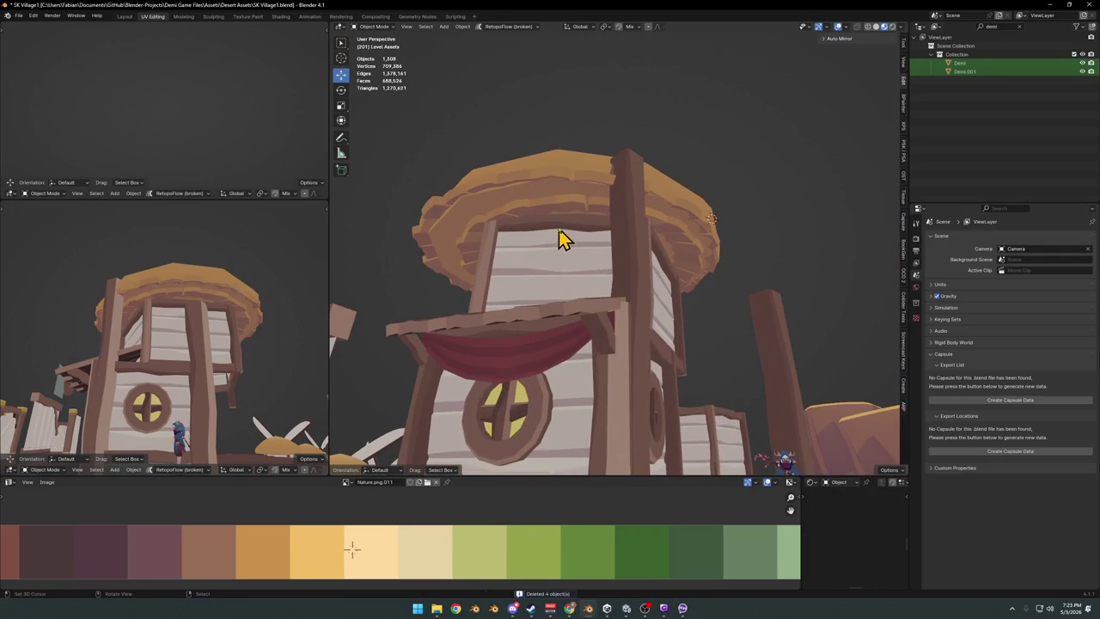
Delete the upper plank ring above the roof and select the lower ring.
{"action": "left_click", "coordinate": [573, 176]}
{"action": "middle_click_drag", "start_coordinate": [582, 216], "coordinate": [572, 246]}
{"action": "key", "text": "g"}
{"action": "key", "text": "Escape"}
{"action": "key", "text": "Delete"}
{"action": "middle_click_drag", "start_coordinate": [634, 275], "coordinate": [622, 238]}
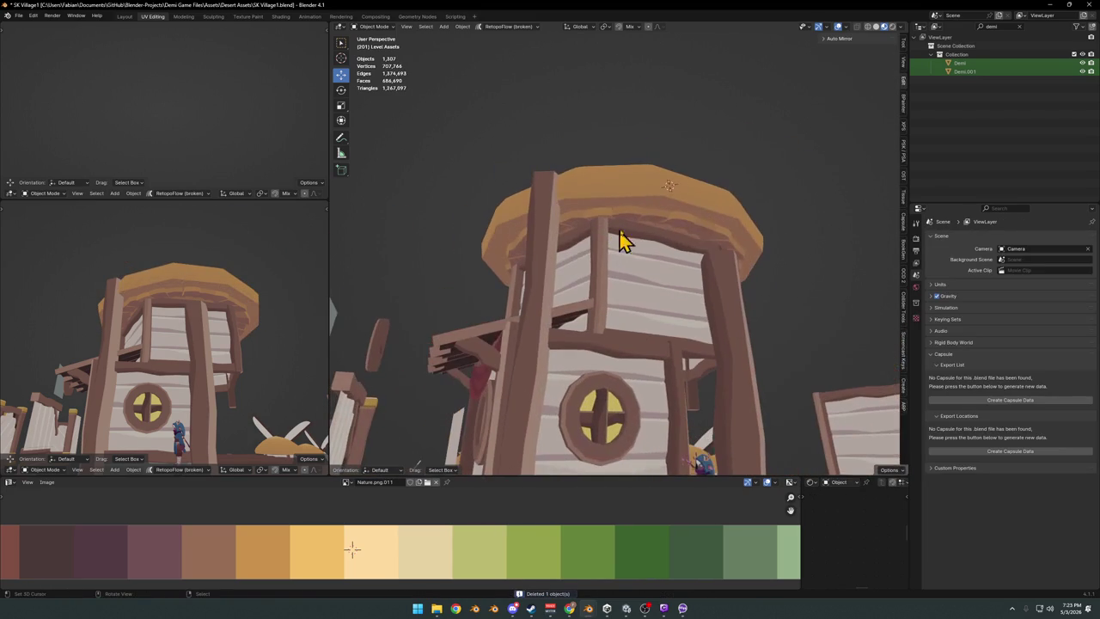
{"action": "left_click", "coordinate": [656, 221]}
{"action": "middle_click_drag", "start_coordinate": [707, 221], "coordinate": [682, 215]}
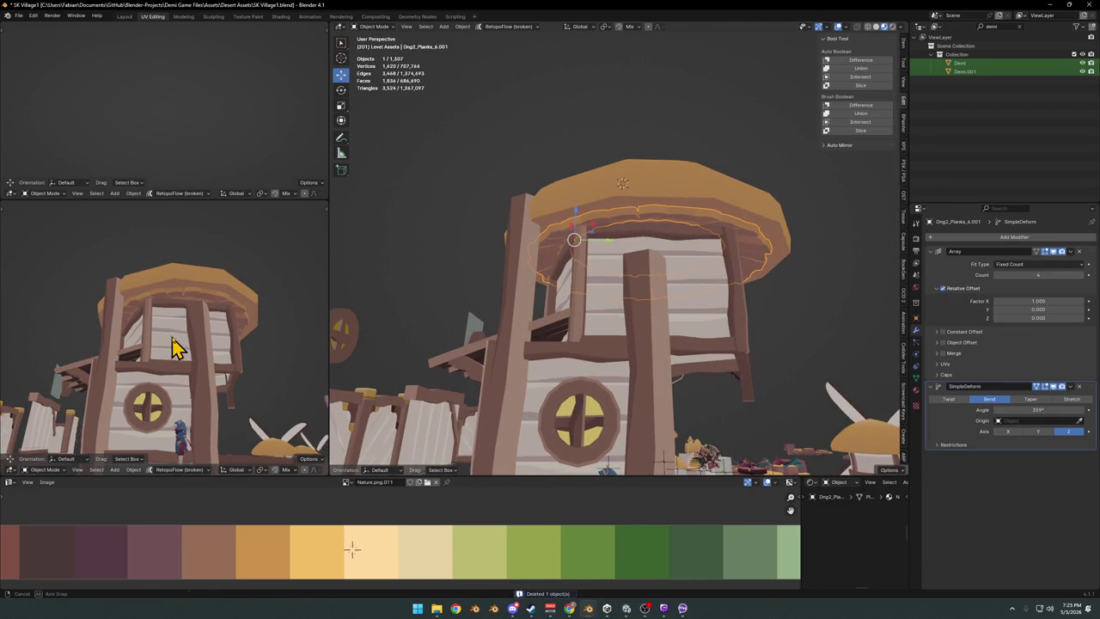
Select plank ring Dng2_Planks_6.001 and place a duplicate of it above the tower roof.
{"action": "middle_click_drag", "start_coordinate": [177, 344], "coordinate": [168, 348]}
{"action": "middle_click_drag", "start_coordinate": [722, 281], "coordinate": [713, 268]}
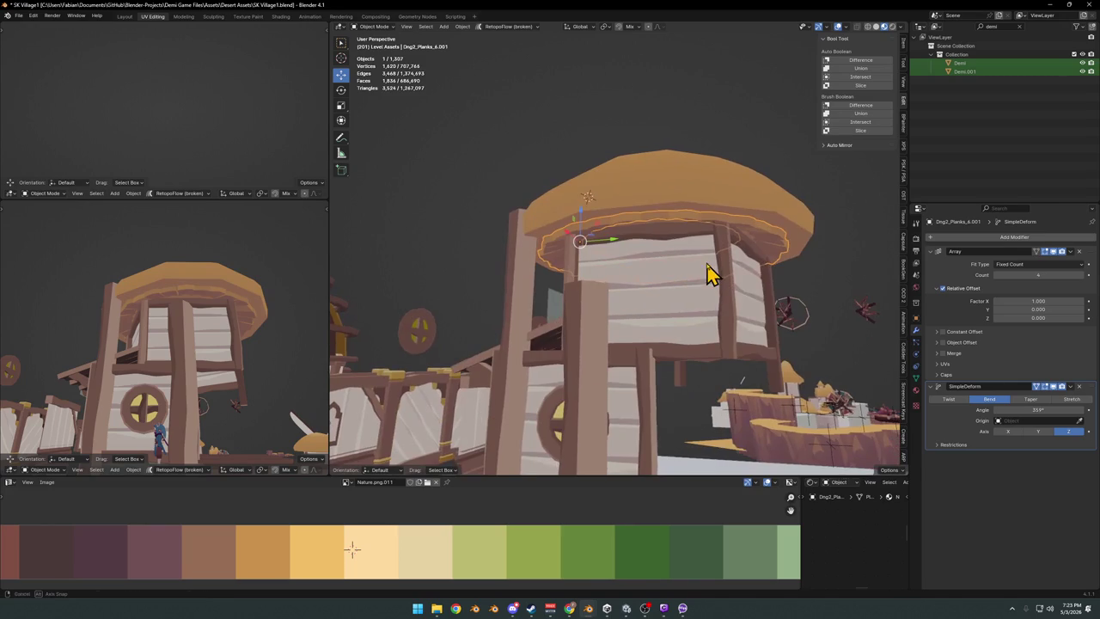
{"action": "left_click", "coordinate": [676, 196]}
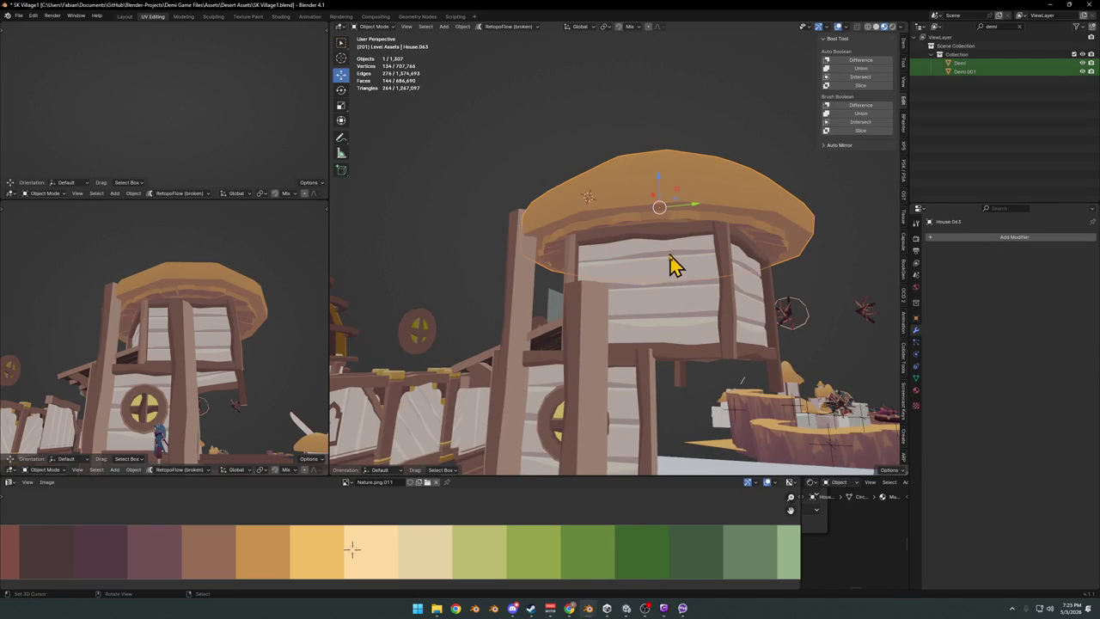
{"action": "middle_click_drag", "start_coordinate": [631, 269], "coordinate": [662, 226]}
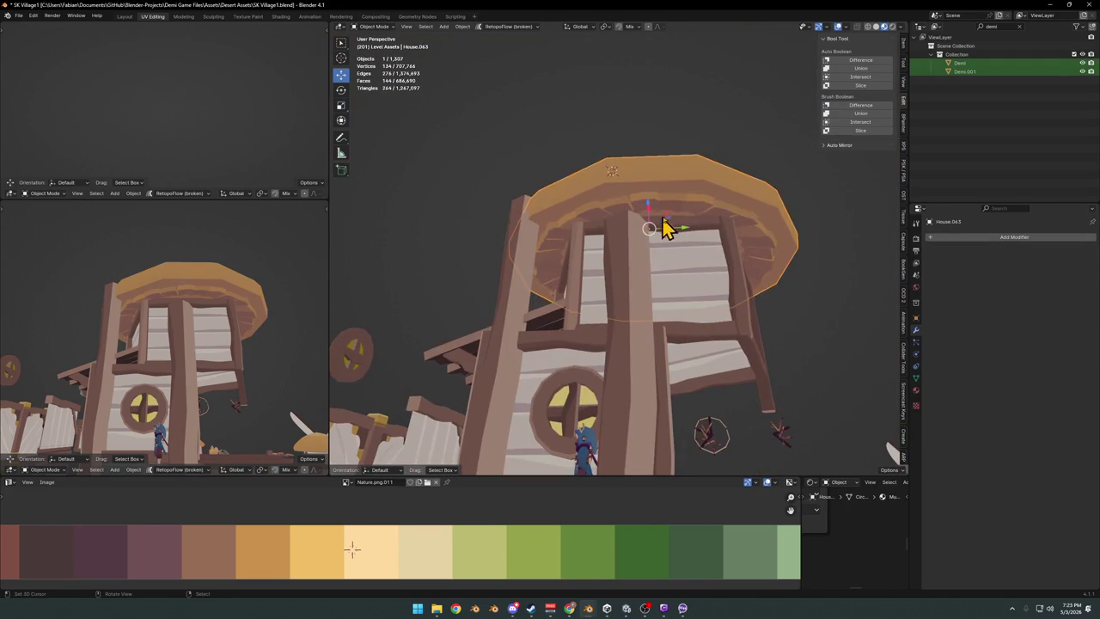
{"action": "left_click", "coordinate": [679, 214]}
{"action": "key", "text": "shift+d"}
{"action": "key", "text": "z"}
{"action": "left_click", "coordinate": [705, 91]}
Save, then apply the original ring's modifiers, set origin to geometry, and scale it 1.15.
{"action": "left_click", "coordinate": [685, 210]}
{"action": "key", "text": "ctrl+s"}
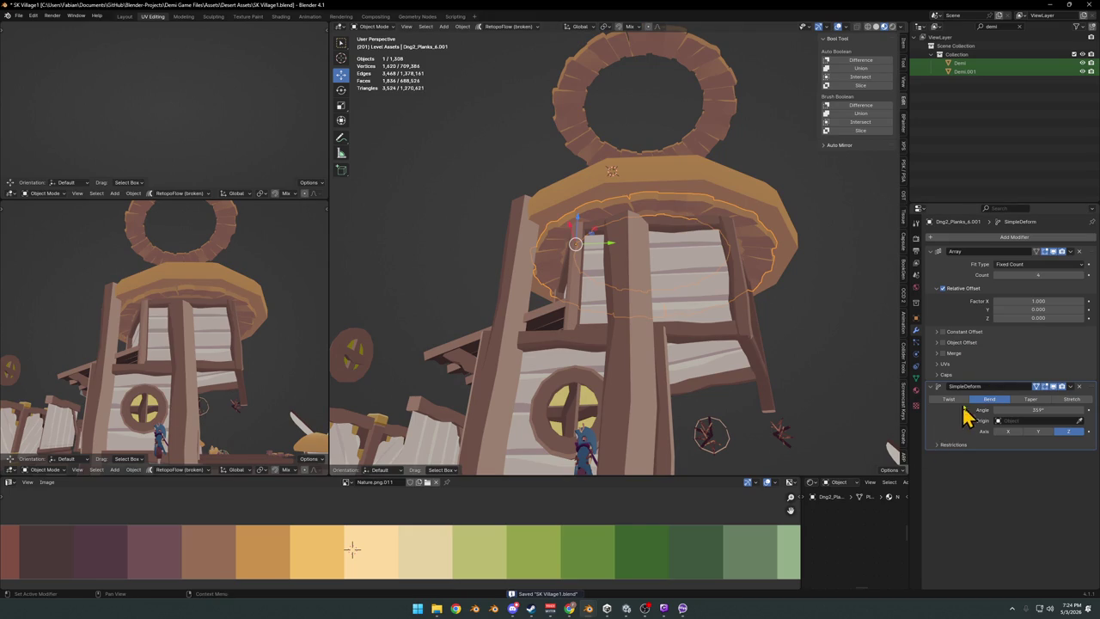
{"action": "key", "text": "ctrl+a"}
{"action": "key", "text": "ctrl+a"}
{"action": "right_click", "coordinate": [675, 266]}
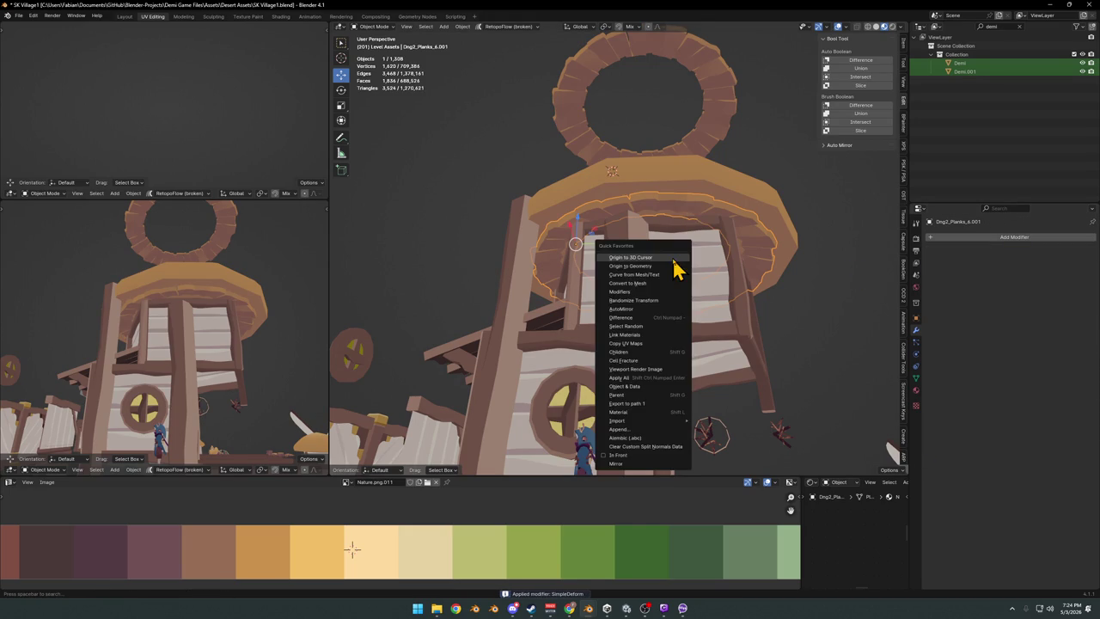
{"action": "left_click", "coordinate": [667, 275]}
{"action": "key", "text": "s"}
{"action": "left_click", "coordinate": [749, 273]}
Lower the ring about 0.6 m and mirror it along Z.
{"action": "key", "text": "g"}
{"action": "key", "text": "z"}
{"action": "left_click", "coordinate": [760, 282]}
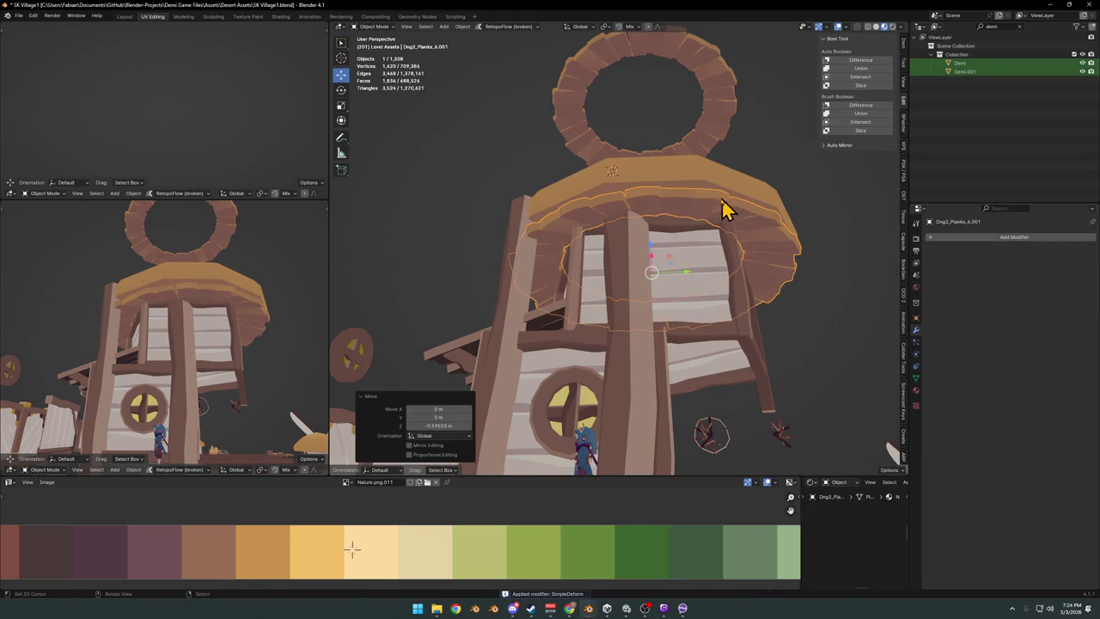
{"action": "middle_click_drag", "start_coordinate": [263, 319], "coordinate": [238, 322]}
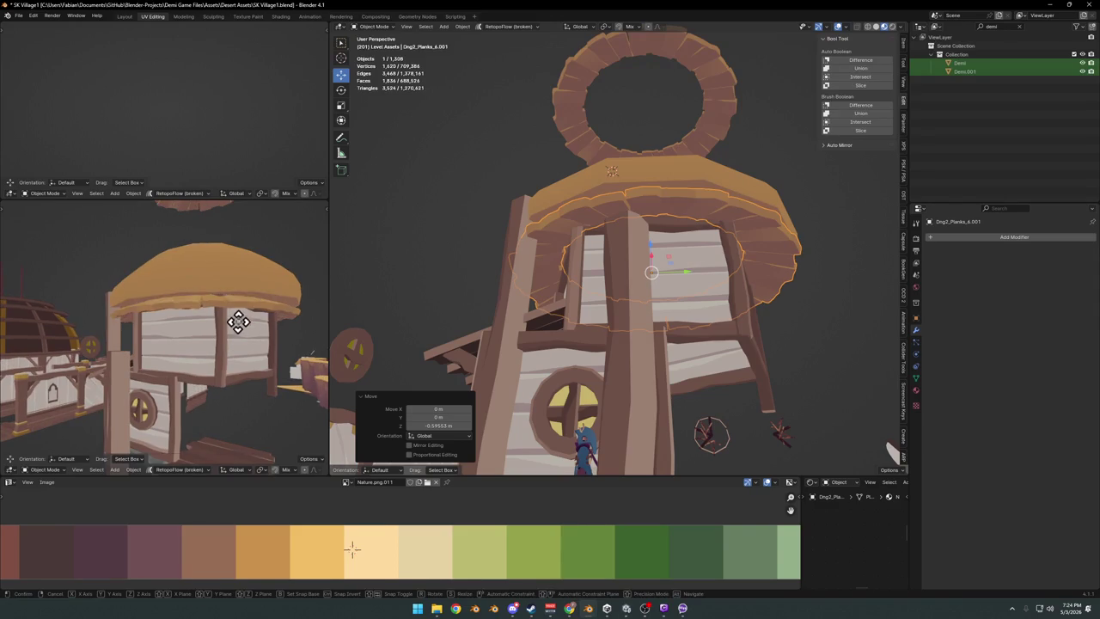
{"action": "left_click", "coordinate": [238, 321]}
{"action": "key", "text": "ctrl+m"}
{"action": "key", "text": "z"}
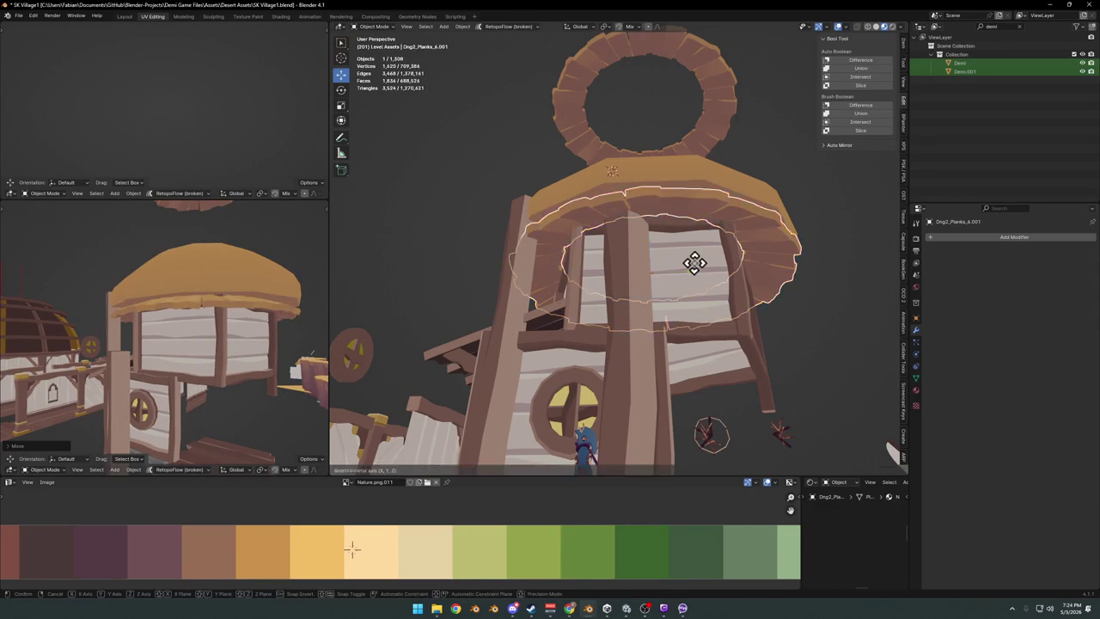
{"action": "key", "text": "Return"}
{"action": "mouse_move", "coordinate": [301, 343]}
{"action": "middle_mouse_down"}
{"action": "mouse_move", "coordinate": [221, 315]}
{"action": "mouse_move", "coordinate": [246, 307]}
{"action": "mouse_move", "coordinate": [238, 336]}
{"action": "middle_mouse_up"}
Adjust the ring's height, then slide all its UVs along X onto the dark brown swatch.
{"action": "key", "text": "g"}
{"action": "key", "text": "z"}
{"action": "left_click", "coordinate": [265, 331]}
{"action": "key", "text": "Tab"}
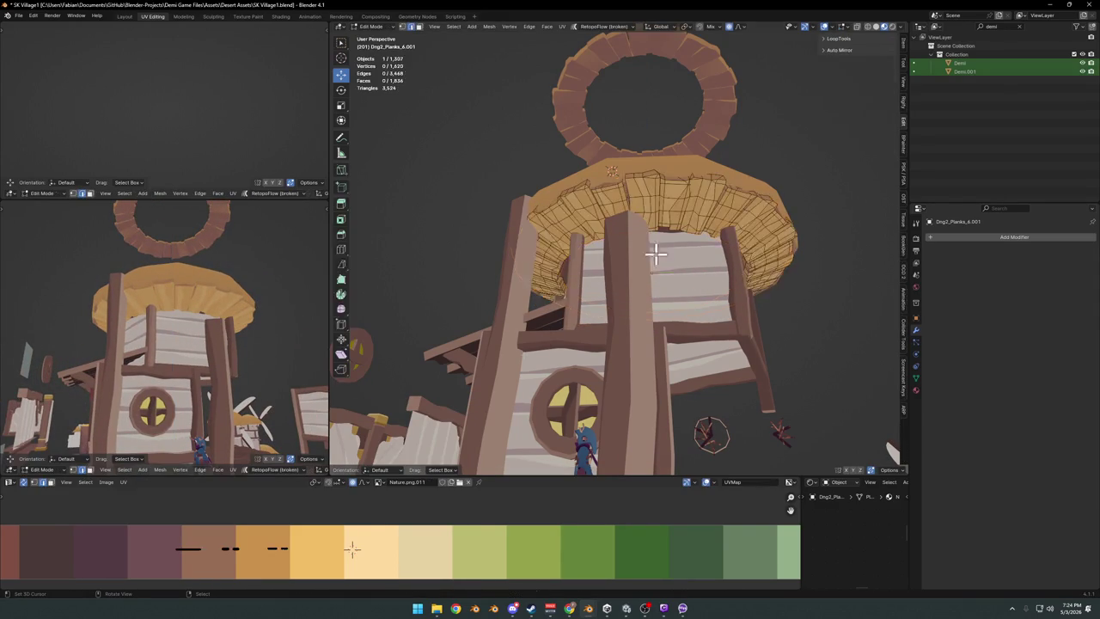
{"action": "key", "text": "a"}
{"action": "key", "text": "g"}
{"action": "key", "text": "x"}
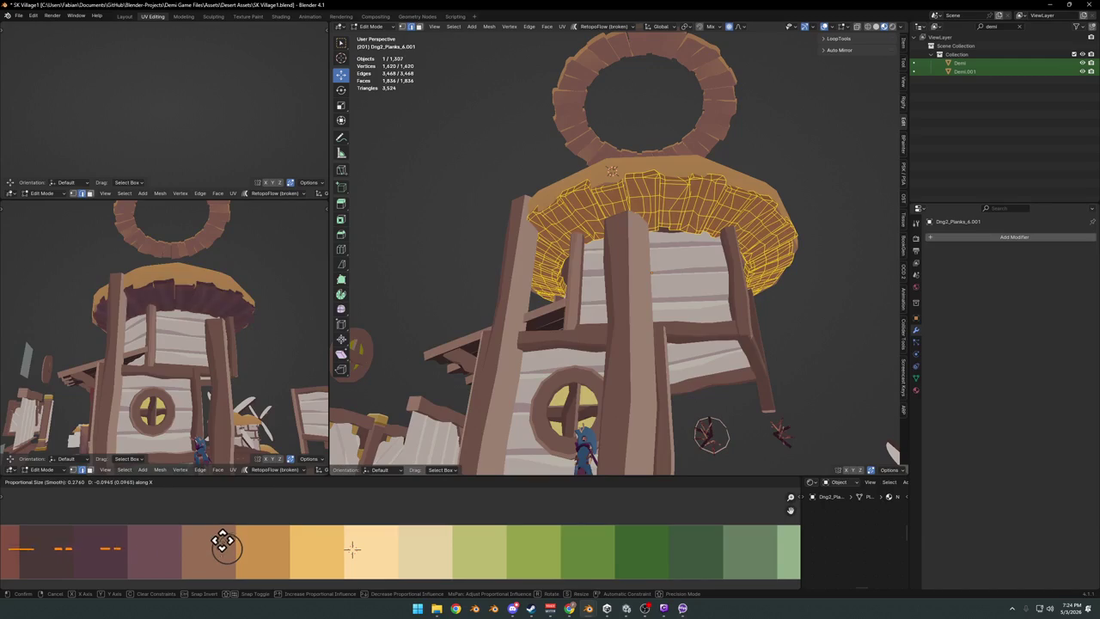
{"action": "left_click", "coordinate": [277, 540]}
{"action": "mouse_move", "coordinate": [249, 360]}
{"action": "middle_mouse_down"}
{"action": "mouse_move", "coordinate": [245, 373]}
{"action": "mouse_move", "coordinate": [176, 367]}
{"action": "mouse_move", "coordinate": [249, 346]}
{"action": "mouse_move", "coordinate": [246, 319]}
{"action": "mouse_move", "coordinate": [298, 341]}
{"action": "mouse_move", "coordinate": [245, 349]}
{"action": "mouse_move", "coordinate": [233, 339]}
{"action": "mouse_move", "coordinate": [196, 375]}
{"action": "mouse_move", "coordinate": [257, 361]}
{"action": "mouse_move", "coordinate": [226, 335]}
{"action": "middle_mouse_up"}
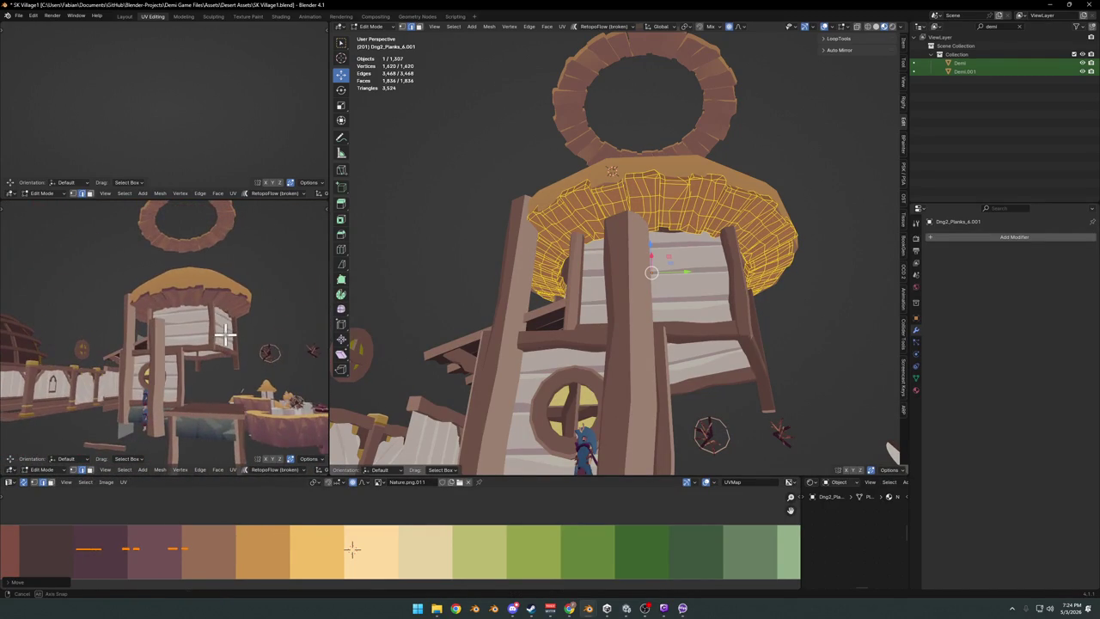
{"action": "middle_click_drag", "start_coordinate": [686, 208], "coordinate": [676, 243]}
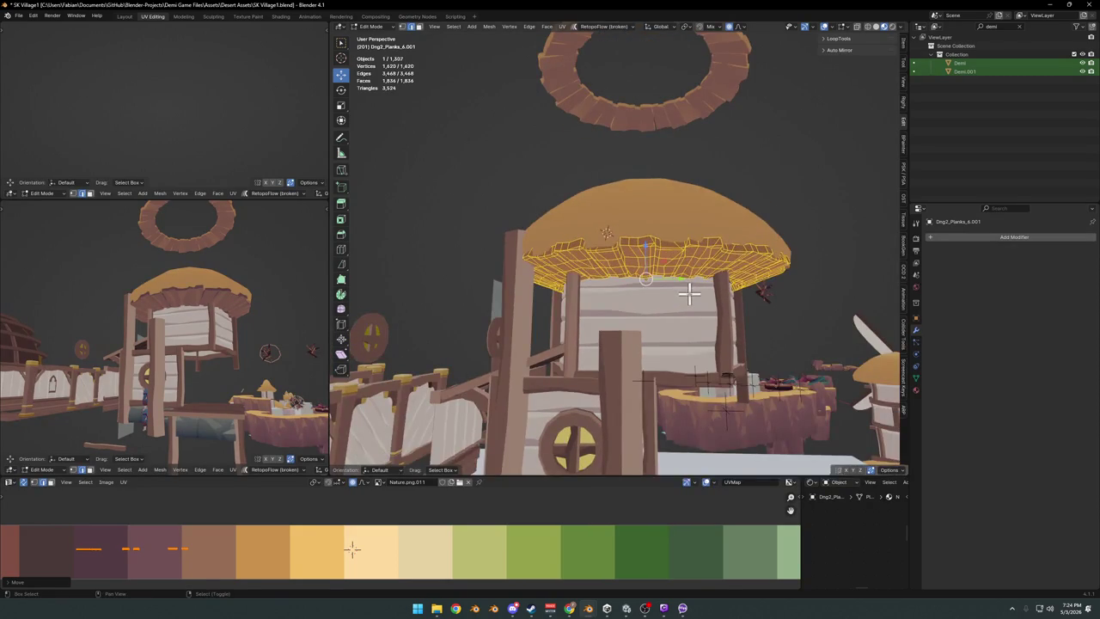
Duplicate the dark ring and place the copy higher up the roof.
{"action": "key", "text": "shift+d"}
{"action": "key", "text": "z"}
{"action": "left_click", "coordinate": [691, 267]}
{"action": "middle_click_drag", "start_coordinate": [197, 253], "coordinate": [215, 267]}
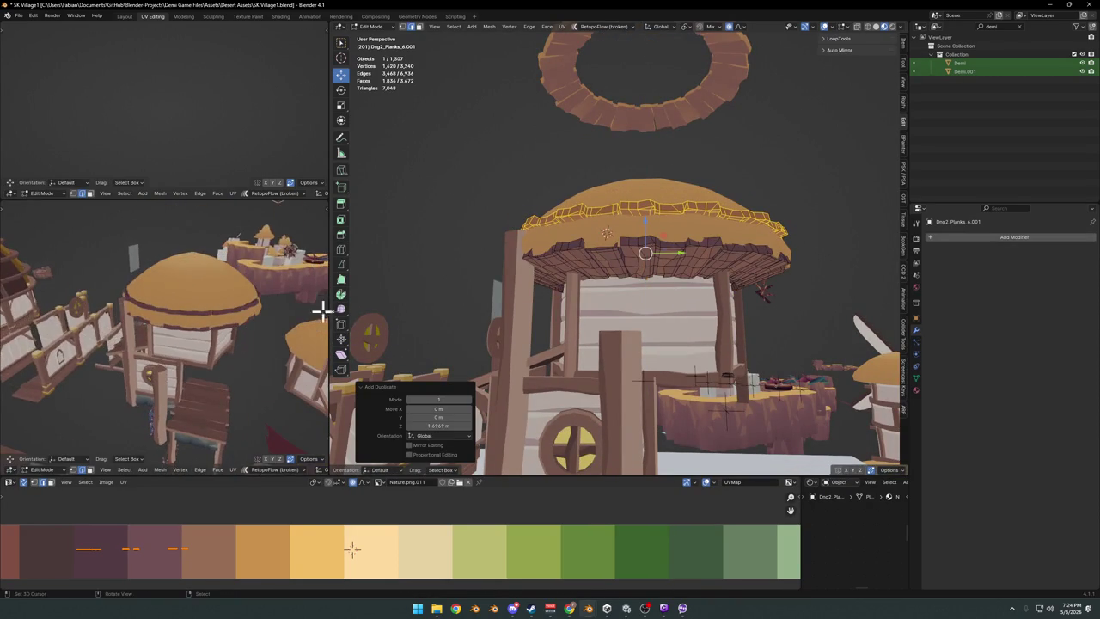
{"action": "key", "text": "g"}
{"action": "key", "text": "z"}
{"action": "left_click", "coordinate": [639, 268]}
{"action": "mouse_move", "coordinate": [639, 268]}
{"action": "middle_mouse_down"}
{"action": "mouse_move", "coordinate": [730, 240]}
{"action": "mouse_move", "coordinate": [767, 277]}
{"action": "mouse_move", "coordinate": [718, 223]}
{"action": "middle_mouse_up"}
Resize the copied ring and rotate it 17.5° around Z.
{"action": "key", "text": "s"}
{"action": "left_click", "coordinate": [730, 237]}
{"action": "key", "text": "s"}
{"action": "left_click", "coordinate": [767, 277]}
{"action": "key", "text": "r"}
{"action": "key", "text": "z"}
{"action": "left_click", "coordinate": [731, 263]}
Undo an accidental linked selection, keep the raised copy, and return to Object Mode.
{"action": "key", "text": "l"}
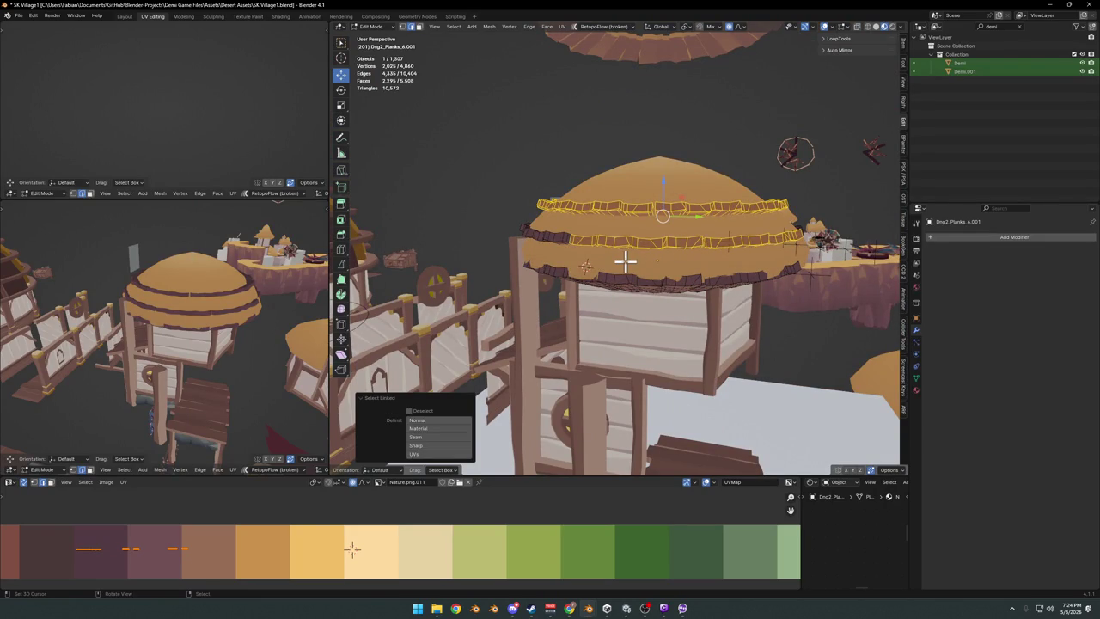
{"action": "key", "text": "ctrl+z"}
{"action": "middle_click_drag", "start_coordinate": [665, 255], "coordinate": [683, 295]}
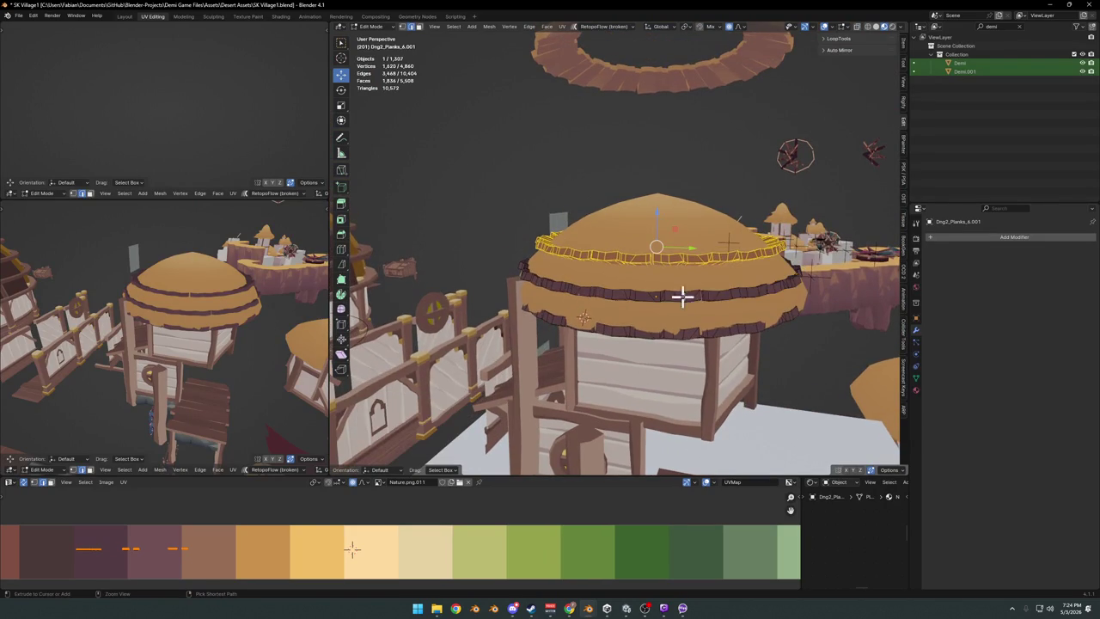
{"action": "key", "text": "ctrl+z"}
{"action": "key", "text": "ctrl+z"}
{"action": "key", "text": "ctrl+z"}
{"action": "key", "text": "ctrl+shift+z"}
{"action": "key", "text": "ctrl+shift+z"}
{"action": "key", "text": "ctrl+shift+z"}
{"action": "key", "text": "Tab"}
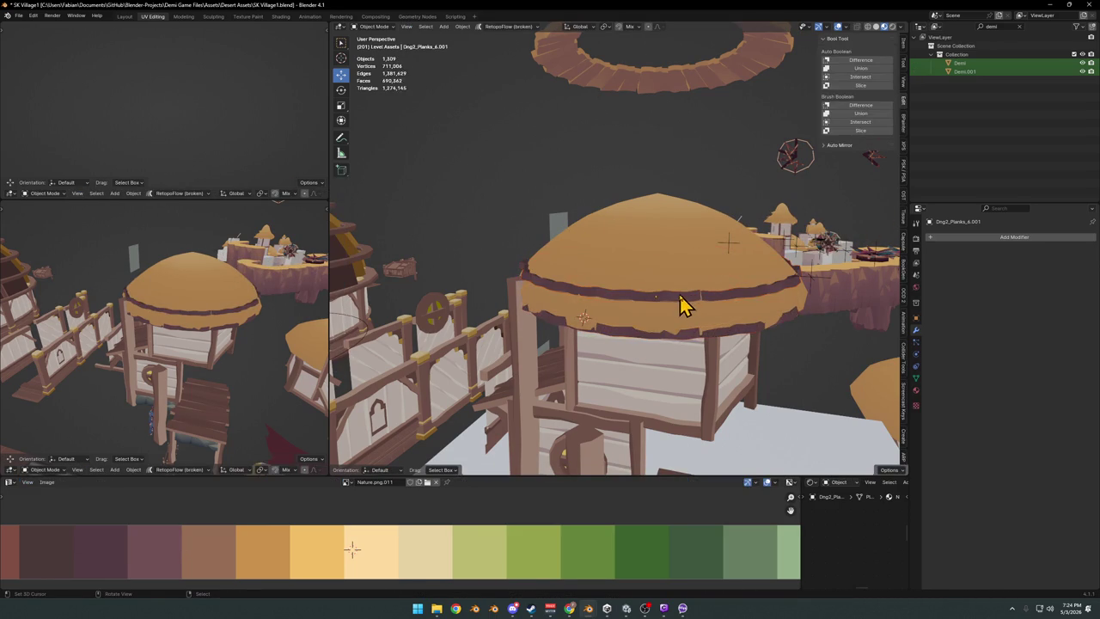
Select the hut roof's plank ring and slide its UVs horizontally across the palette.
{"action": "left_click", "coordinate": [681, 307]}
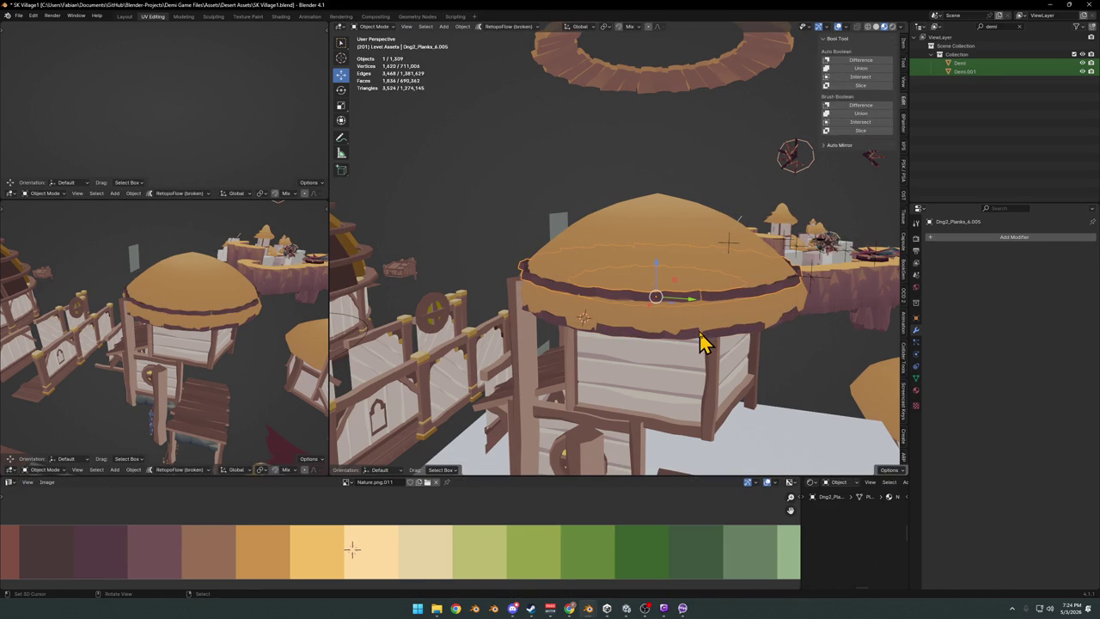
{"action": "key", "text": "Tab"}
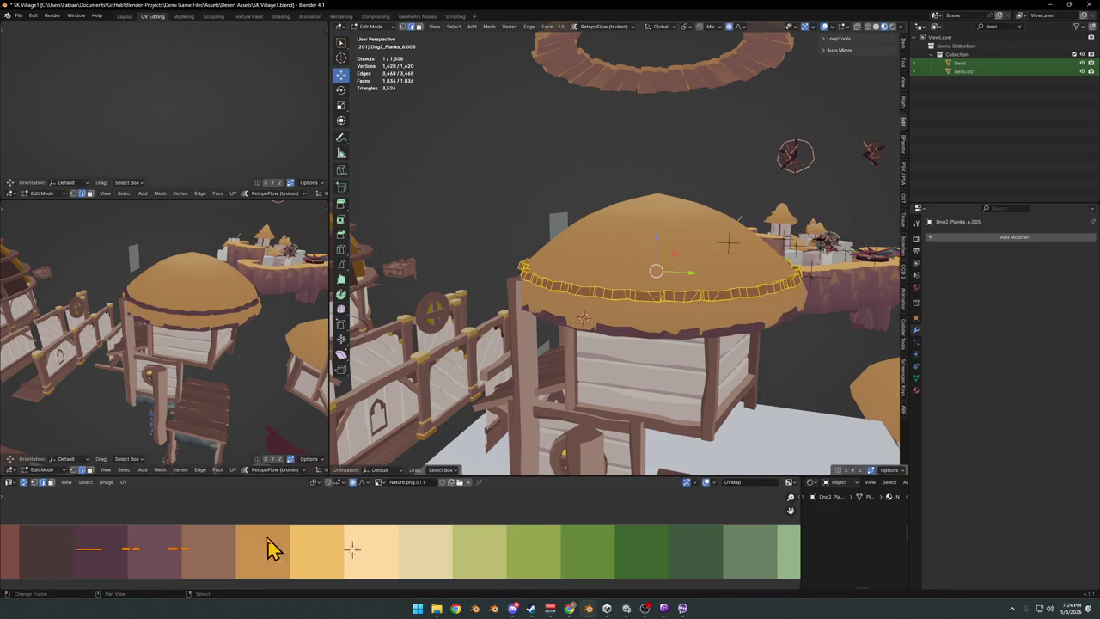
{"action": "key", "text": "g"}
{"action": "key", "text": "x"}
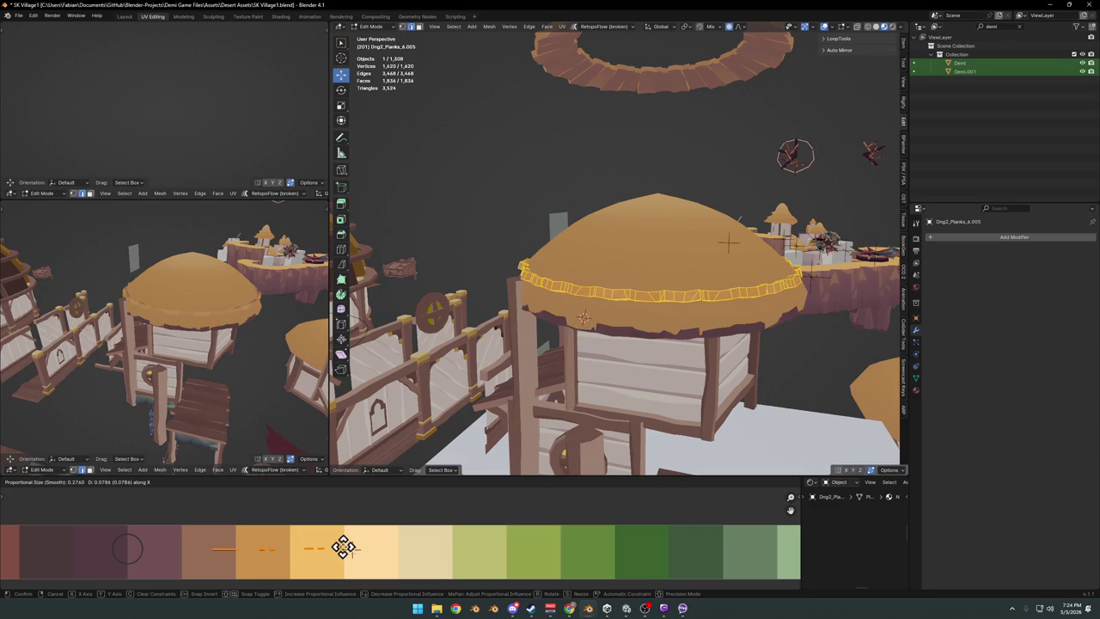
{"action": "left_click", "coordinate": [333, 548]}
{"action": "scroll", "coordinate": [189, 326], "scroll_direction": "up", "scroll_amount": 5}
{"action": "middle_click_drag", "start_coordinate": [189, 327], "coordinate": [226, 359]}
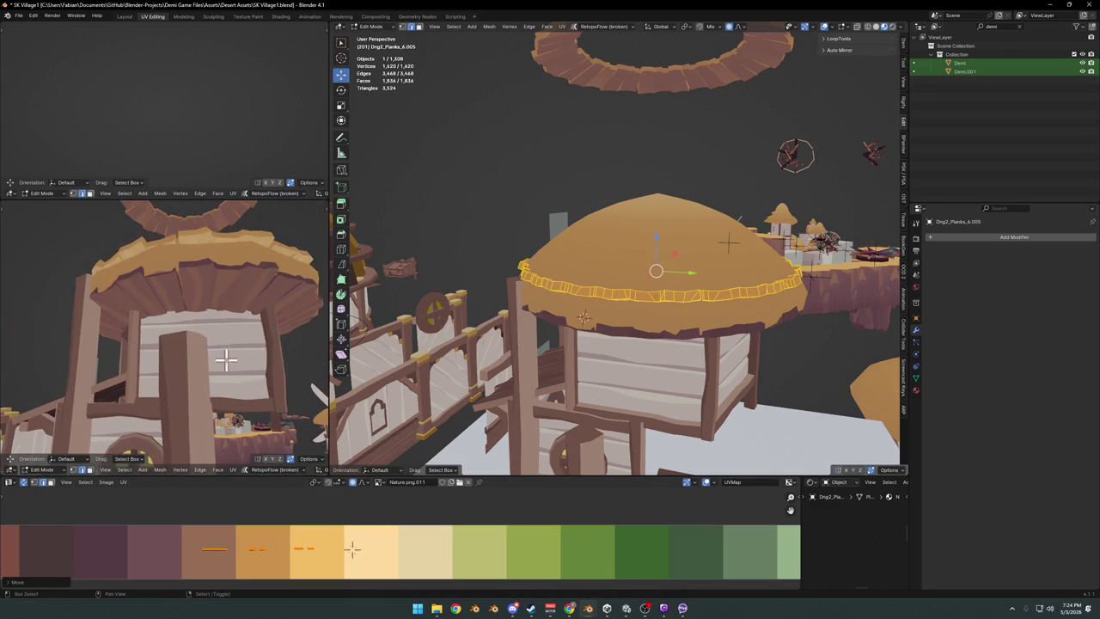
Mirror the ring's UVs on X and slide them onto the orange swatches.
{"action": "key", "text": "ctrl+m"}
{"action": "key", "text": "x"}
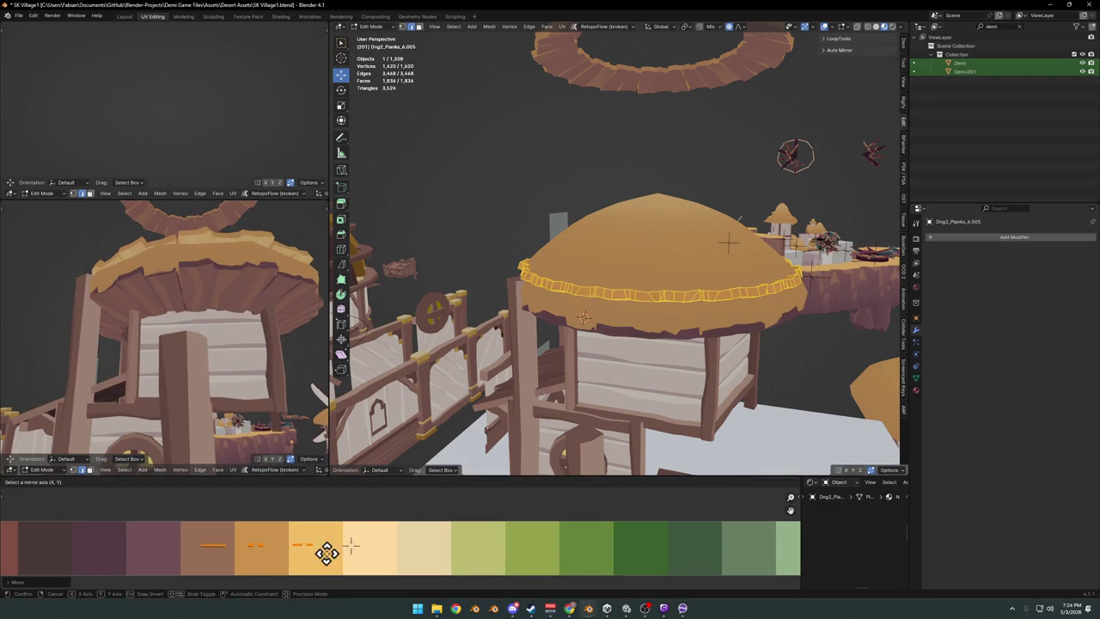
{"action": "scroll", "coordinate": [197, 250], "scroll_direction": "down", "scroll_amount": 3}
{"action": "mouse_move", "coordinate": [197, 250]}
{"action": "middle_mouse_down"}
{"action": "mouse_move", "coordinate": [219, 300]}
{"action": "mouse_move", "coordinate": [232, 413]}
{"action": "middle_mouse_up"}
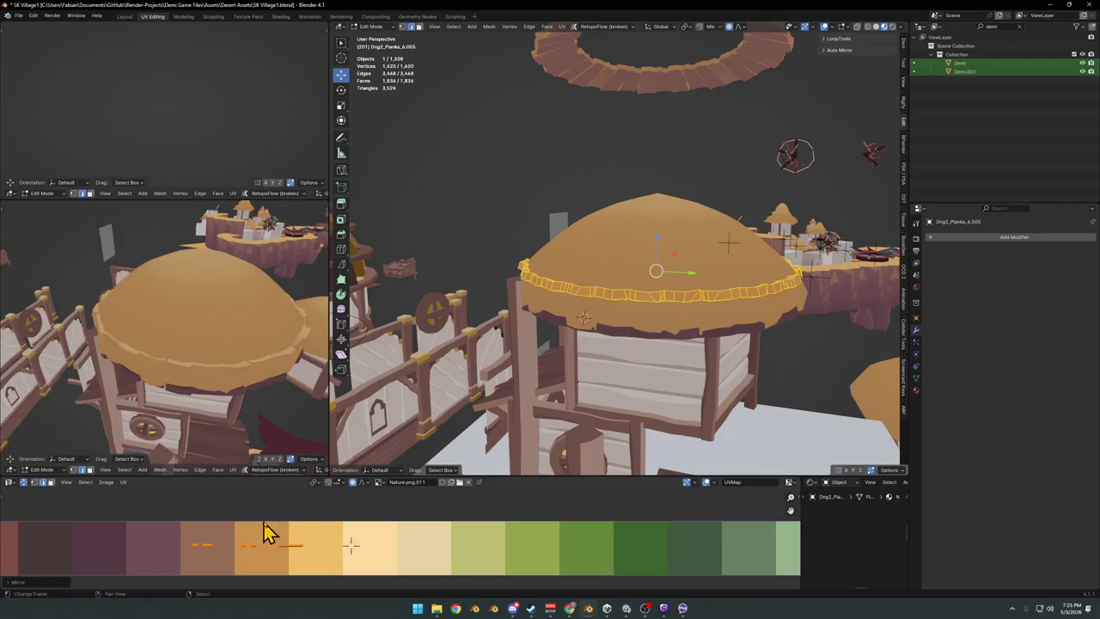
{"action": "key", "text": "g"}
{"action": "key", "text": "x"}
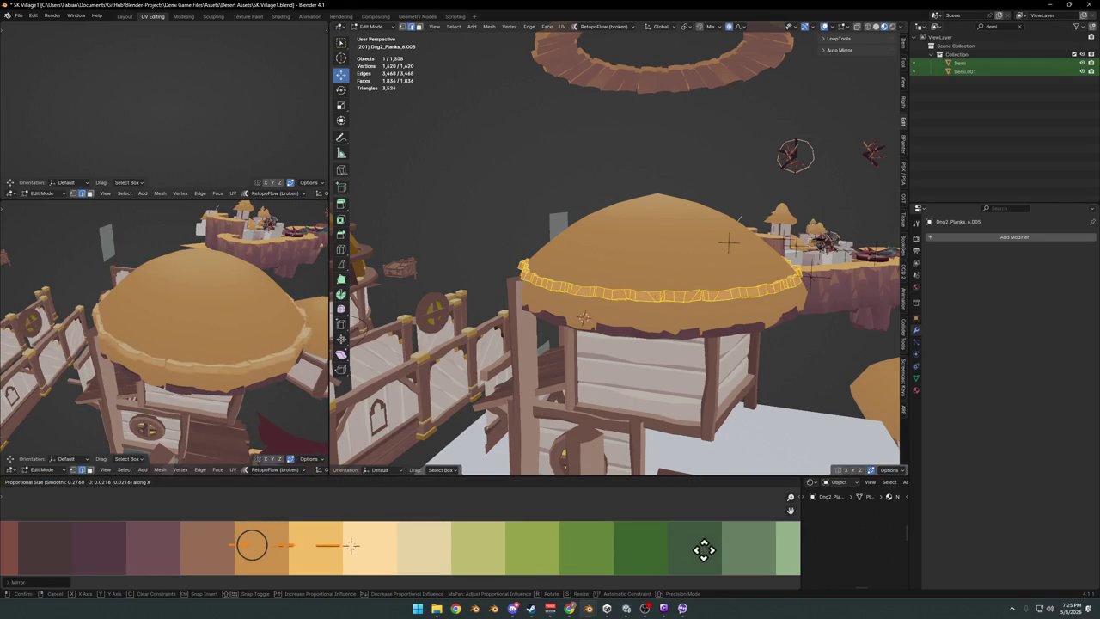
{"action": "left_click", "coordinate": [462, 540]}
Fine-tune the ring's colour with two more horizontal UV slides, ending on light tan.
{"action": "mouse_move", "coordinate": [224, 352]}
{"action": "middle_mouse_down"}
{"action": "mouse_move", "coordinate": [236, 294]}
{"action": "mouse_move", "coordinate": [255, 326]}
{"action": "mouse_move", "coordinate": [244, 351]}
{"action": "mouse_move", "coordinate": [263, 351]}
{"action": "mouse_move", "coordinate": [249, 347]}
{"action": "mouse_move", "coordinate": [250, 317]}
{"action": "mouse_move", "coordinate": [232, 326]}
{"action": "mouse_move", "coordinate": [265, 327]}
{"action": "middle_mouse_up"}
{"action": "scroll", "coordinate": [223, 351], "scroll_direction": "down", "scroll_amount": 3}
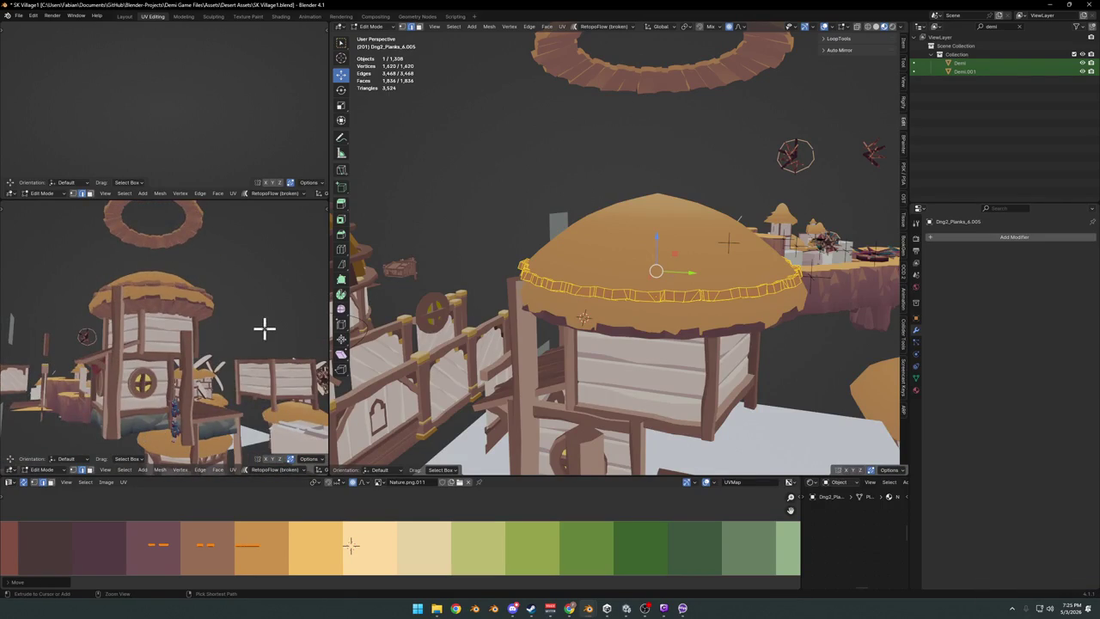
{"action": "key", "text": "g"}
{"action": "key", "text": "x"}
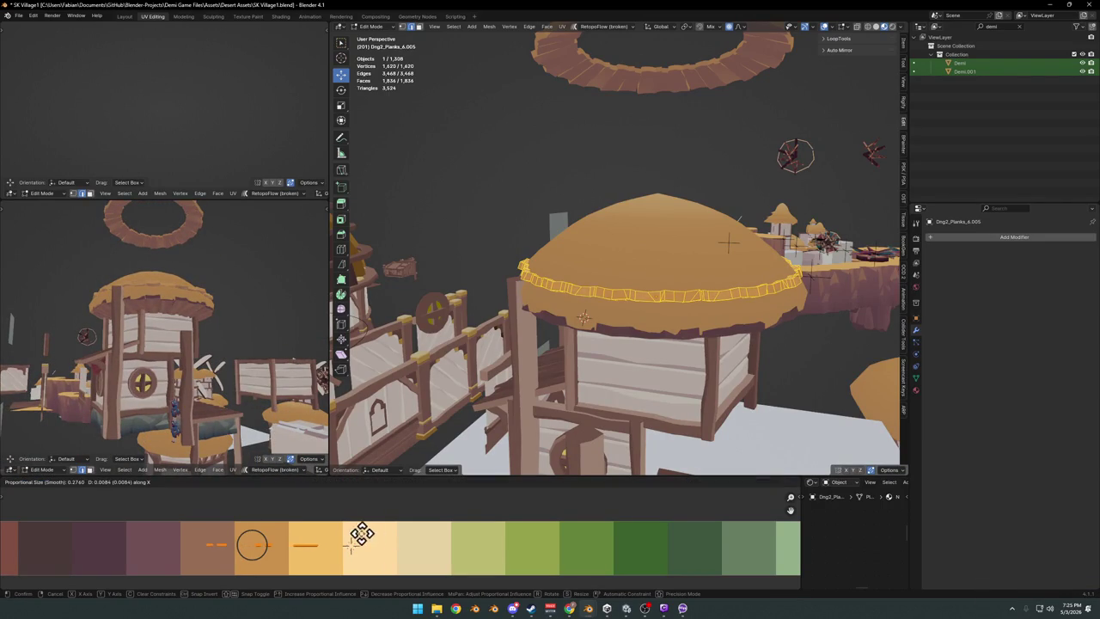
{"action": "left_click", "coordinate": [378, 531]}
{"action": "scroll", "coordinate": [226, 358], "scroll_direction": "up", "scroll_amount": 3}
{"action": "middle_click_drag", "start_coordinate": [226, 359], "coordinate": [210, 338]}
{"action": "scroll", "coordinate": [210, 338], "scroll_direction": "down", "scroll_amount": 3}
{"action": "key", "text": "g"}
{"action": "key", "text": "x"}
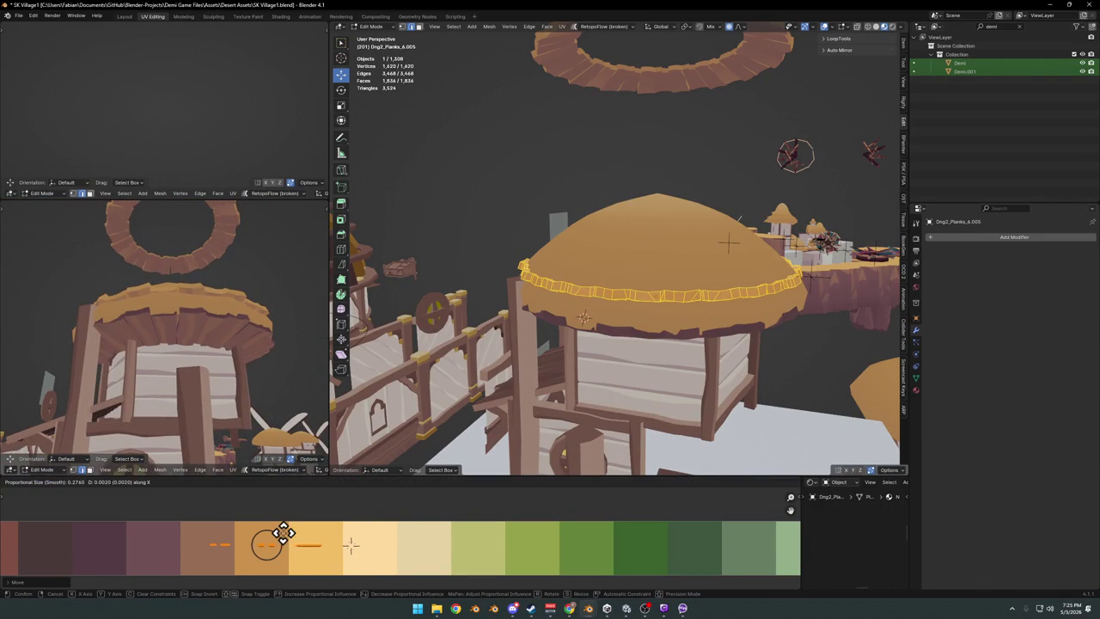
{"action": "left_click", "coordinate": [292, 533]}
Rotate the plank ring around Z and place a duplicate higher up the hut roof.
{"action": "mouse_move", "coordinate": [181, 313]}
{"action": "middle_mouse_down"}
{"action": "mouse_move", "coordinate": [235, 326]}
{"action": "mouse_move", "coordinate": [225, 325]}
{"action": "middle_mouse_up"}
{"action": "middle_click_drag", "start_coordinate": [626, 284], "coordinate": [652, 258]}
{"action": "key", "text": "r"}
{"action": "key", "text": "z"}
{"action": "left_click", "coordinate": [737, 328]}
{"action": "key", "text": "shift+d"}
{"action": "key", "text": "z"}
{"action": "left_click", "coordinate": [734, 301]}
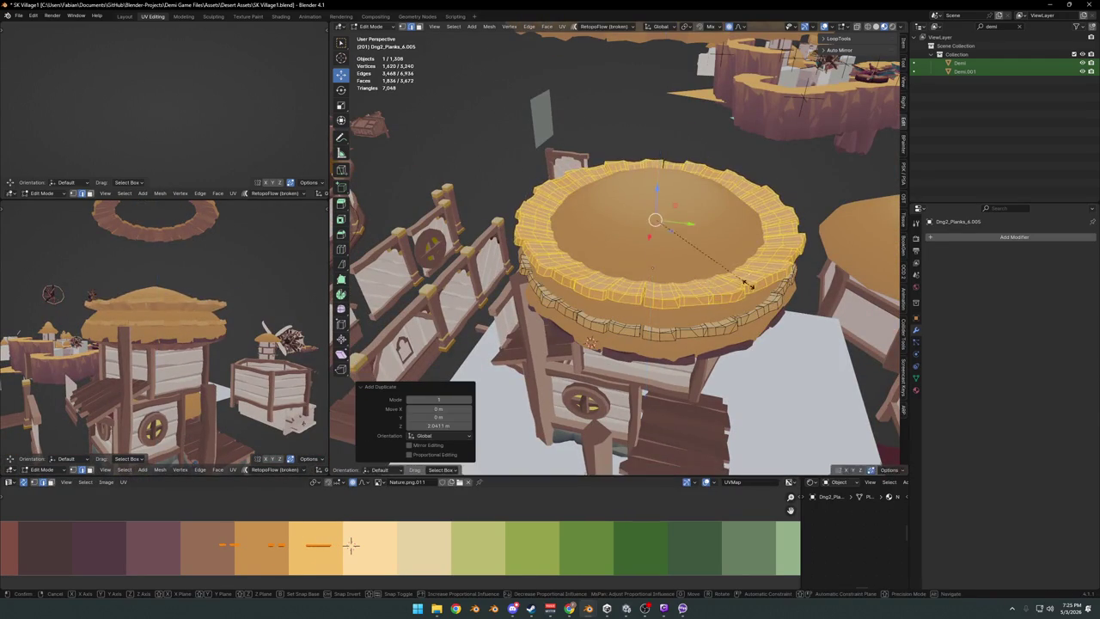
Shrink the copy to about 0.855 size and rotate it around Z.
{"action": "key", "text": "s"}
{"action": "left_click", "coordinate": [721, 286]}
{"action": "middle_click_drag", "start_coordinate": [295, 321], "coordinate": [275, 297]}
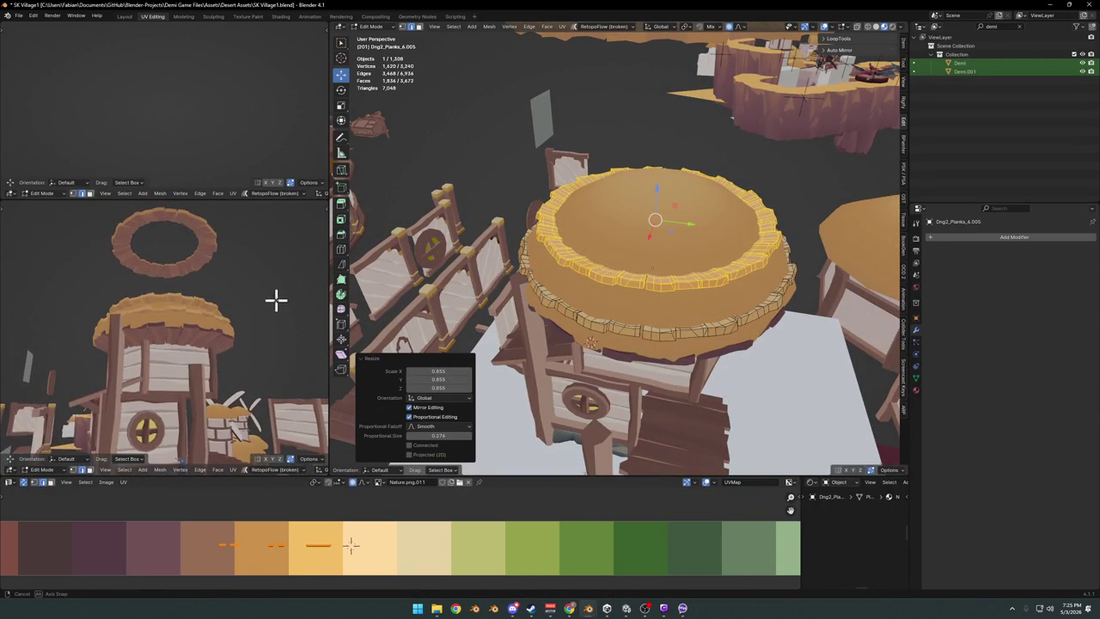
{"action": "key", "text": "s"}
{"action": "left_click", "coordinate": [753, 284]}
{"action": "middle_click_drag", "start_coordinate": [751, 280], "coordinate": [732, 301]}
{"action": "key", "text": "r"}
{"action": "key", "text": "z"}
{"action": "left_click", "coordinate": [732, 273]}
Raise the copy further up the roof, abandoning a vertical squash, and settle its final height.
{"action": "middle_click_drag", "start_coordinate": [159, 301], "coordinate": [193, 299]}
{"action": "key", "text": "z"}
{"action": "left_click", "coordinate": [621, 297]}
{"action": "key", "text": "s"}
{"action": "key", "text": "z"}
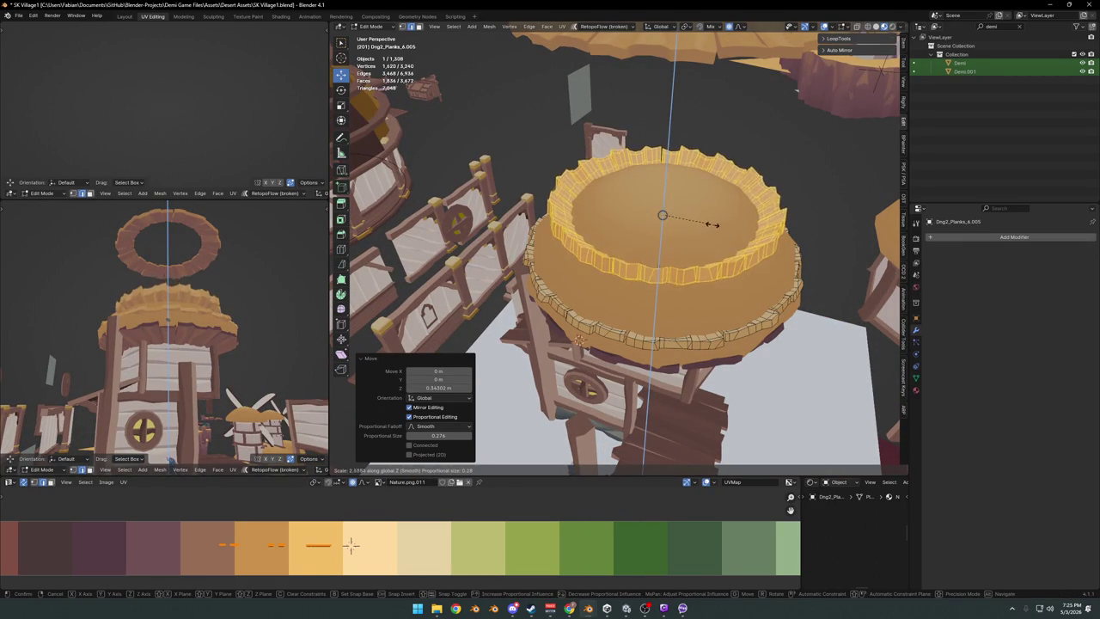
{"action": "right_click", "coordinate": [692, 226]}
{"action": "scroll", "coordinate": [172, 319], "scroll_direction": "up", "scroll_amount": 3}
{"action": "mouse_move", "coordinate": [172, 319]}
{"action": "middle_mouse_down"}
{"action": "mouse_move", "coordinate": [221, 319]}
{"action": "mouse_move", "coordinate": [197, 295]}
{"action": "mouse_move", "coordinate": [172, 298]}
{"action": "mouse_move", "coordinate": [207, 300]}
{"action": "mouse_move", "coordinate": [154, 305]}
{"action": "mouse_move", "coordinate": [123, 294]}
{"action": "middle_mouse_up"}
{"action": "scroll", "coordinate": [191, 323], "scroll_direction": "down", "scroll_amount": 3}
{"action": "key", "text": "g"}
{"action": "key", "text": "z"}
{"action": "left_click", "coordinate": [233, 306]}
{"action": "scroll", "coordinate": [215, 287], "scroll_direction": "up", "scroll_amount": 2}
Return to Object Mode, save SK Village1.blend, and add Plane.298 to the selection.
{"action": "key", "text": "Tab"}
{"action": "middle_click_drag", "start_coordinate": [731, 349], "coordinate": [661, 291]}
{"action": "key", "text": "ctrl+s"}
{"action": "left_click", "coordinate": [660, 297], "text": "shift"}
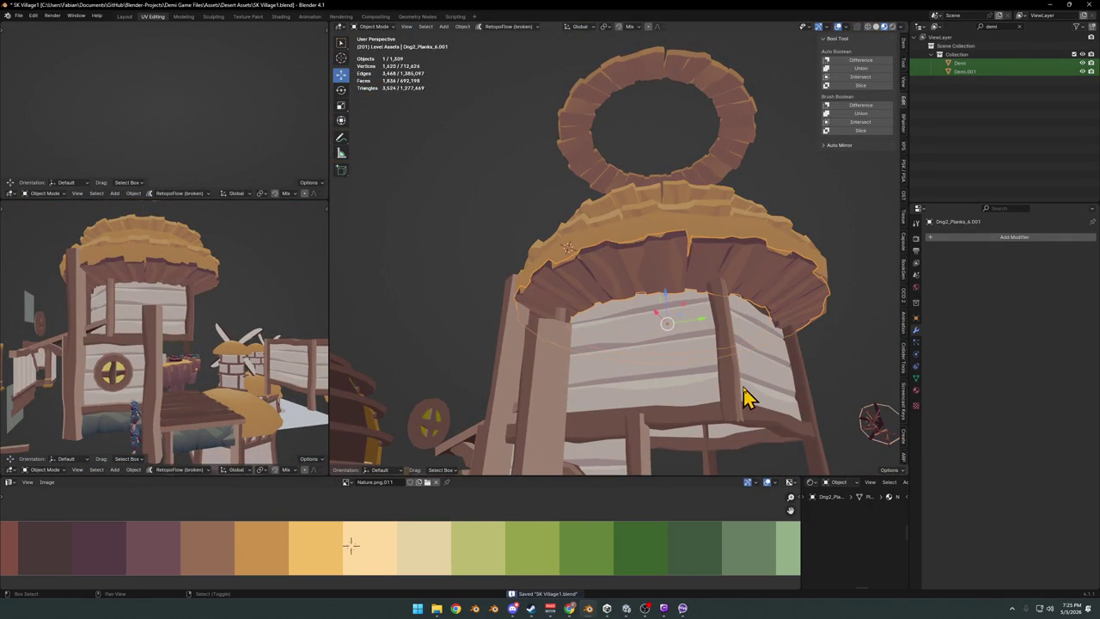
{"action": "right_click", "coordinate": [728, 402]}
{"action": "key", "text": "Escape"}
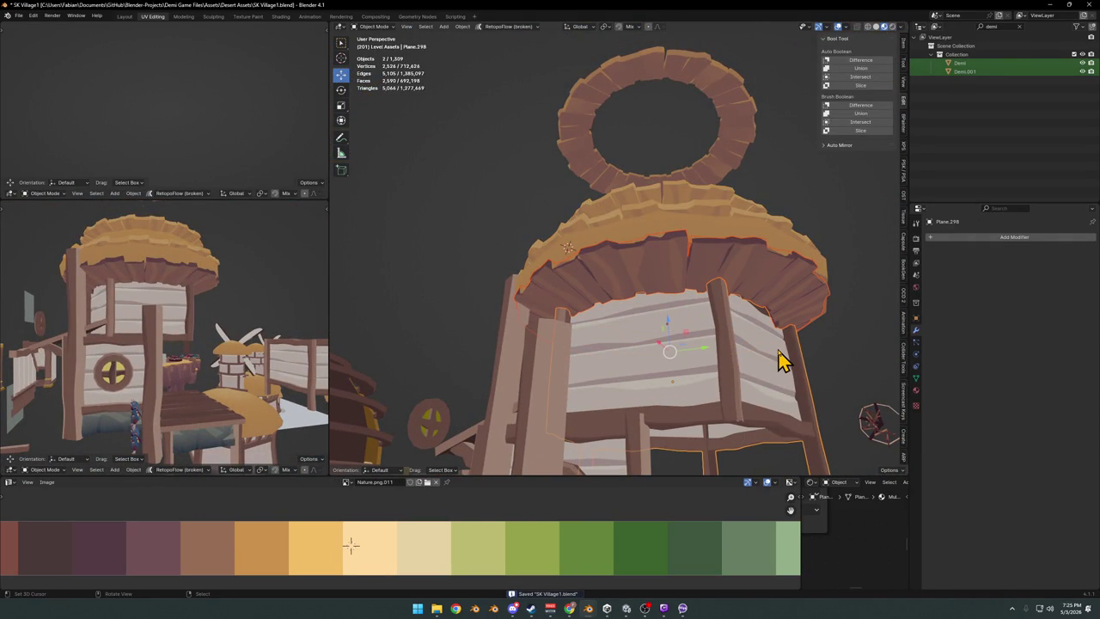
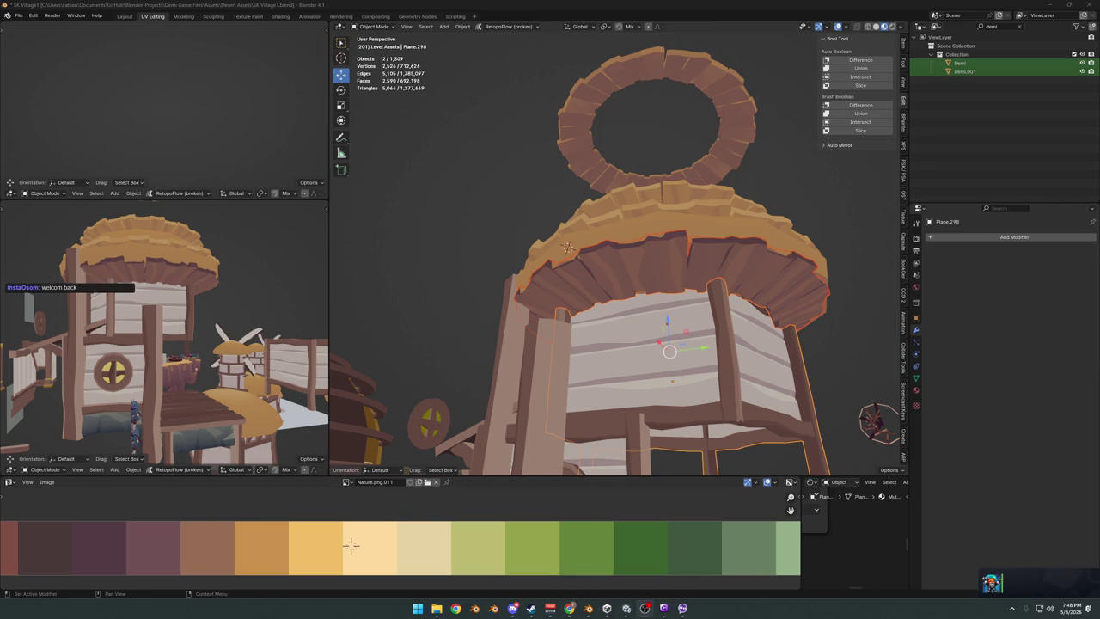
Dismiss the chat notification and orbit in square-on to the hut's wooden wall panel.
{"action": "left_click", "coordinate": [997, 587]}
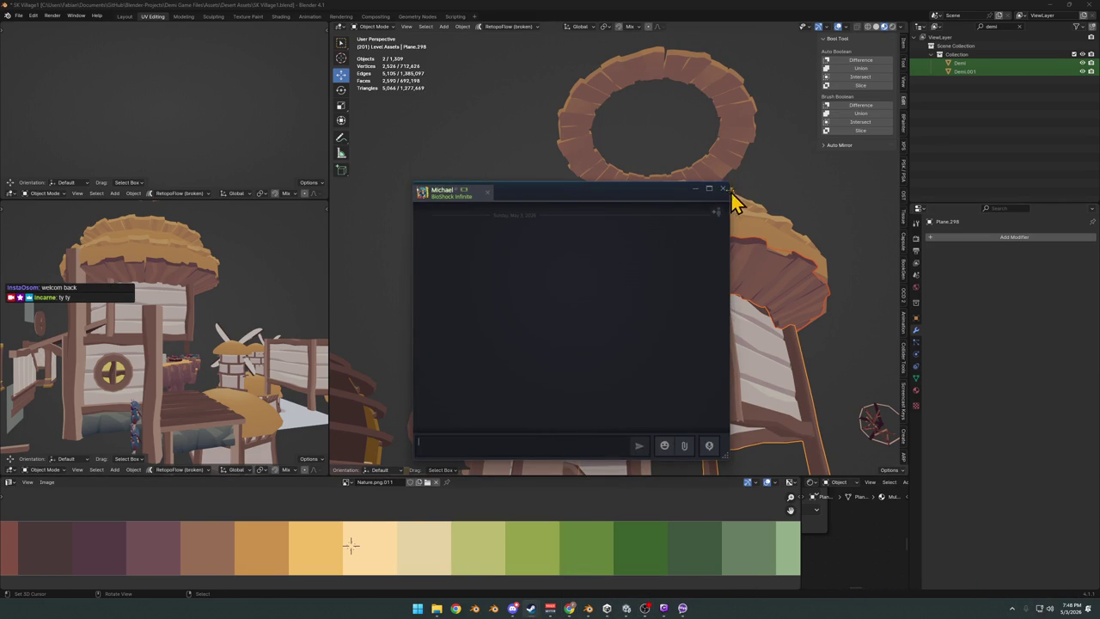
{"action": "left_click", "coordinate": [723, 189]}
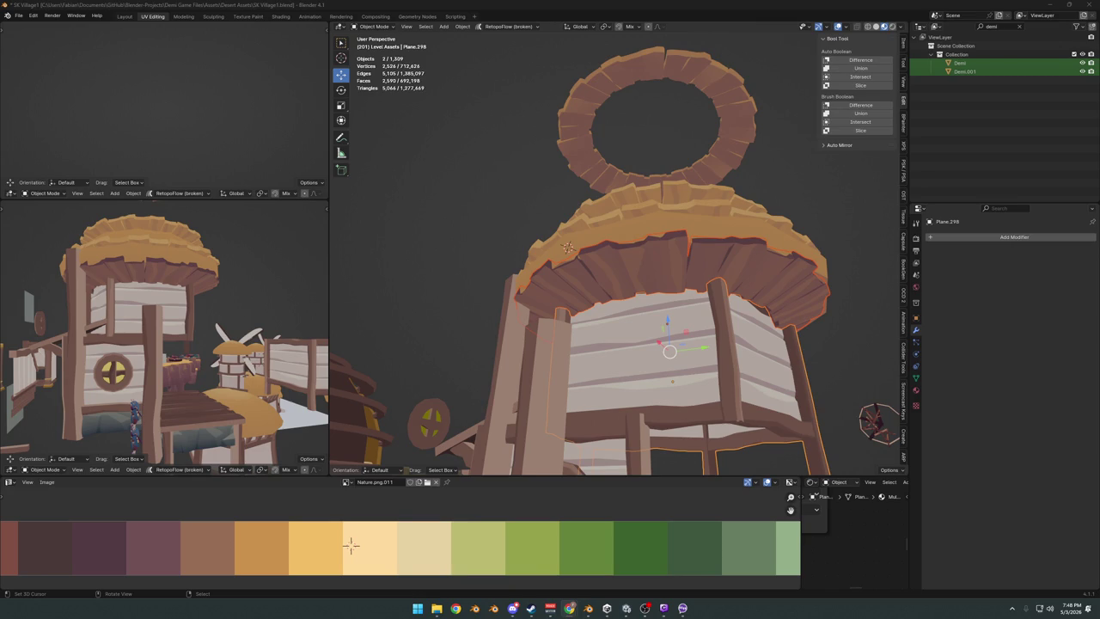
{"action": "middle_click_drag", "start_coordinate": [633, 343], "coordinate": [633, 316]}
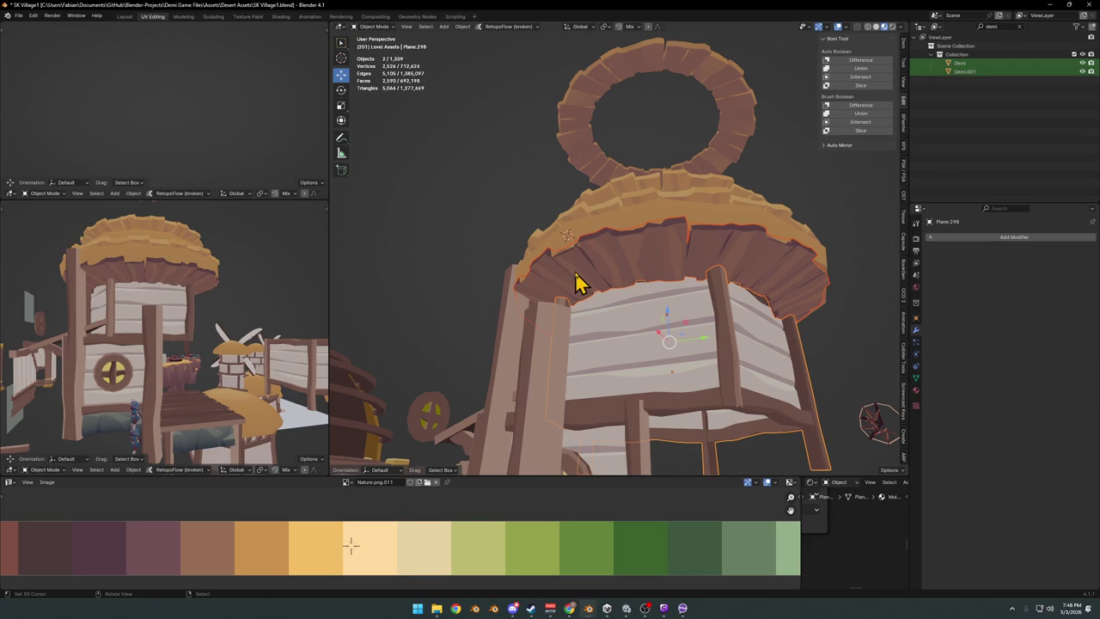
{"action": "middle_click_drag", "start_coordinate": [624, 388], "coordinate": [645, 351]}
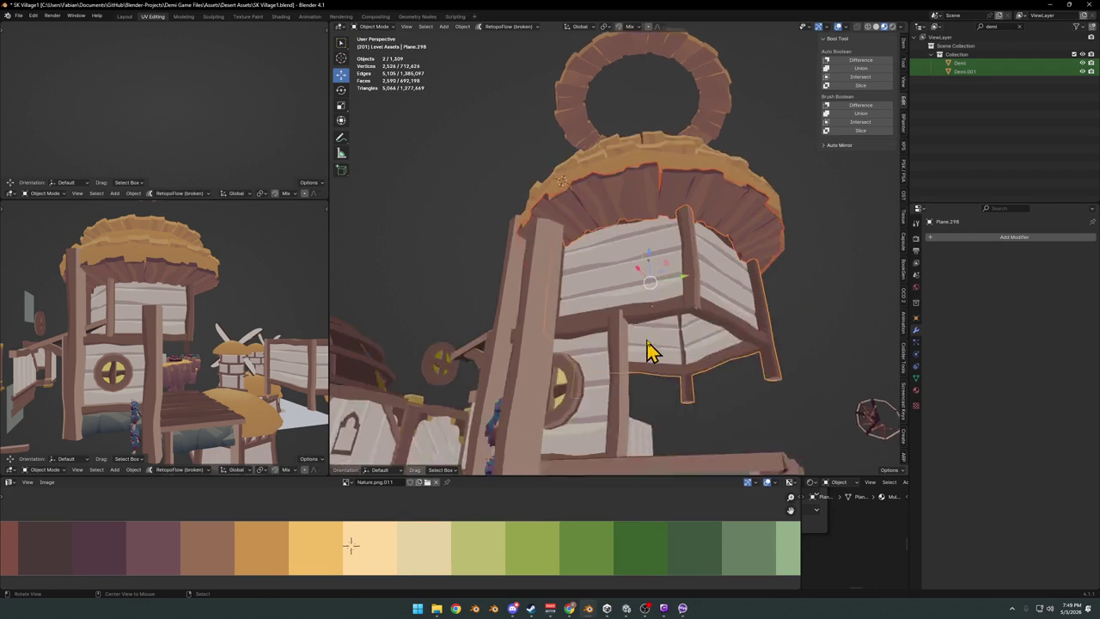
{"action": "scroll", "coordinate": [645, 351], "scroll_direction": "up", "scroll_amount": 5}
{"action": "middle_click_drag", "start_coordinate": [624, 269], "coordinate": [645, 302]}
Select the middle row of wall plank faces and slide their UVs horizontally to a lighter palette colour.
{"action": "key", "text": "Tab"}
{"action": "key", "text": "a"}
{"action": "key", "text": "alt+a"}
{"action": "left_click", "coordinate": [599, 319], "text": "alt"}
{"action": "left_click", "coordinate": [598, 252], "text": "alt+shift"}
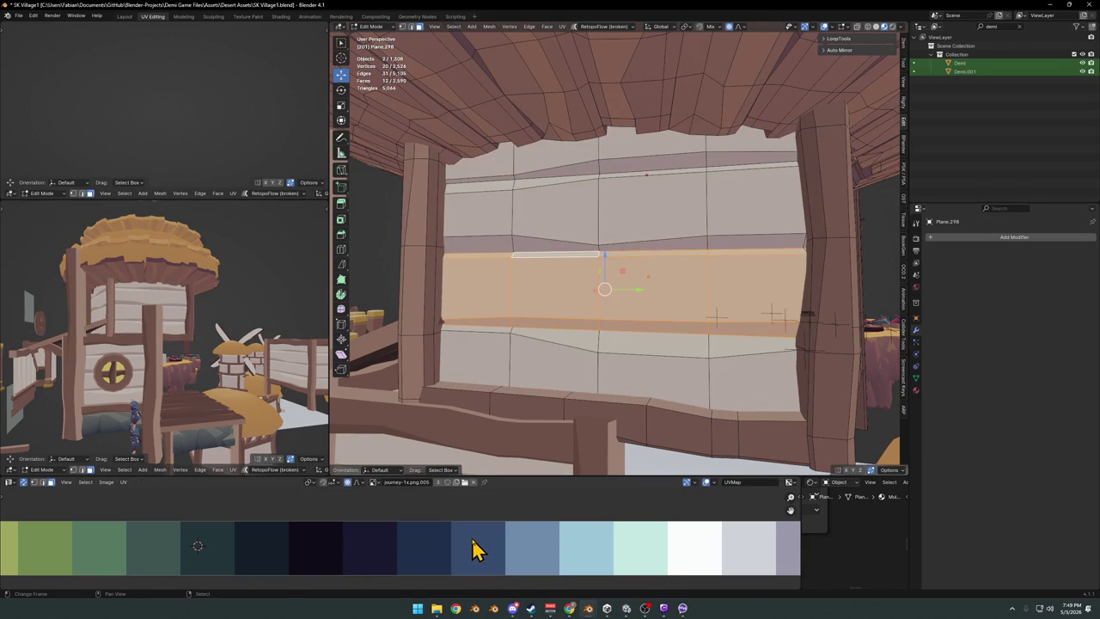
{"action": "scroll", "coordinate": [477, 550], "scroll_direction": "down", "scroll_amount": 6}
{"action": "scroll", "coordinate": [393, 537], "scroll_direction": "down", "scroll_amount": 3}
{"action": "key", "text": "g"}
{"action": "key", "text": "x"}
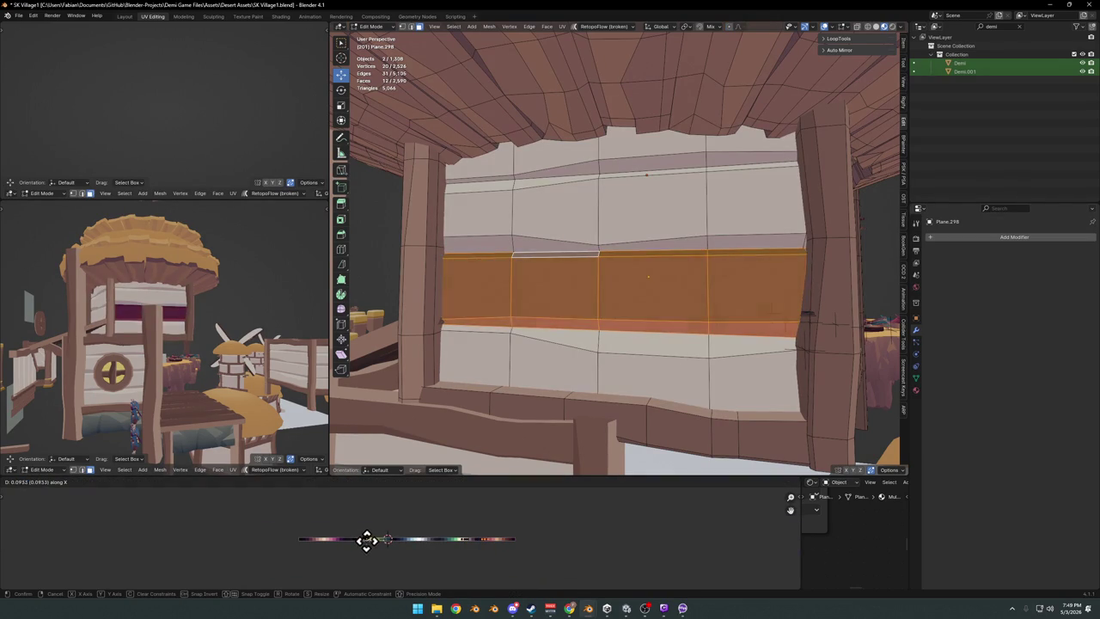
{"action": "left_click", "coordinate": [369, 539]}
Clear the selection and return the wall mesh to Object Mode, viewing the whole hut.
{"action": "mouse_move", "coordinate": [236, 318]}
{"action": "middle_mouse_down", "text": "ctrl"}
{"action": "mouse_move", "coordinate": [312, 327]}
{"action": "mouse_move", "coordinate": [261, 329]}
{"action": "middle_mouse_up", "text": "ctrl"}
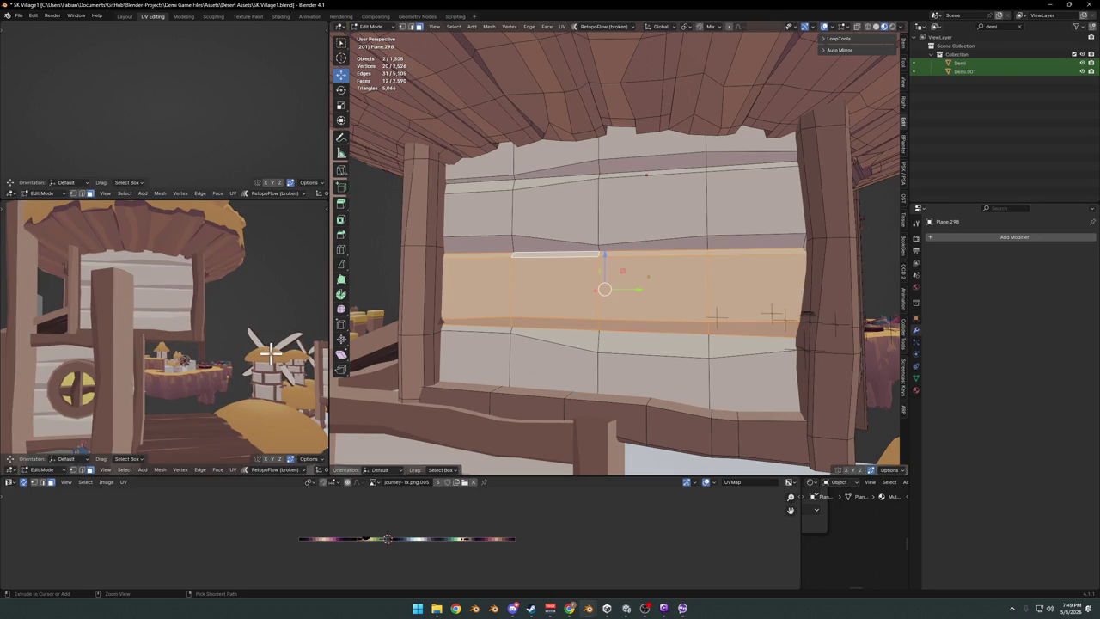
{"action": "mouse_move", "coordinate": [658, 290]}
{"action": "middle_mouse_down"}
{"action": "mouse_move", "coordinate": [630, 324]}
{"action": "mouse_move", "coordinate": [609, 257]}
{"action": "middle_mouse_up"}
{"action": "key", "text": "alt+a"}
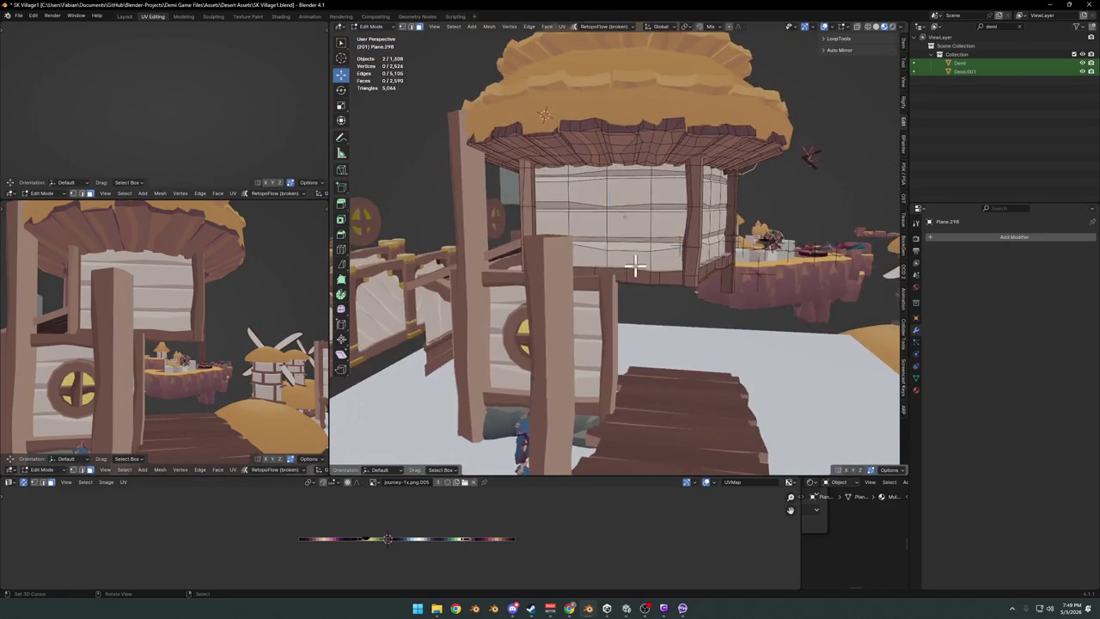
{"action": "scroll", "coordinate": [609, 258], "scroll_direction": "up", "scroll_amount": 3}
{"action": "key", "text": "alt+a"}
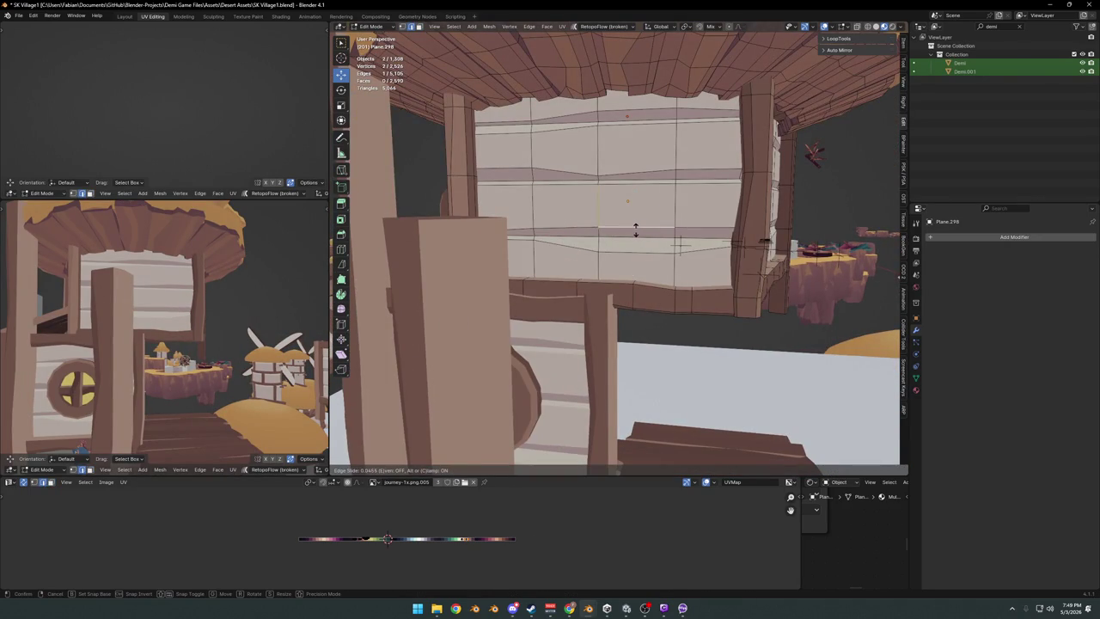
{"action": "scroll", "coordinate": [171, 346], "scroll_direction": "down", "scroll_amount": 3}
{"action": "key", "text": "Tab"}
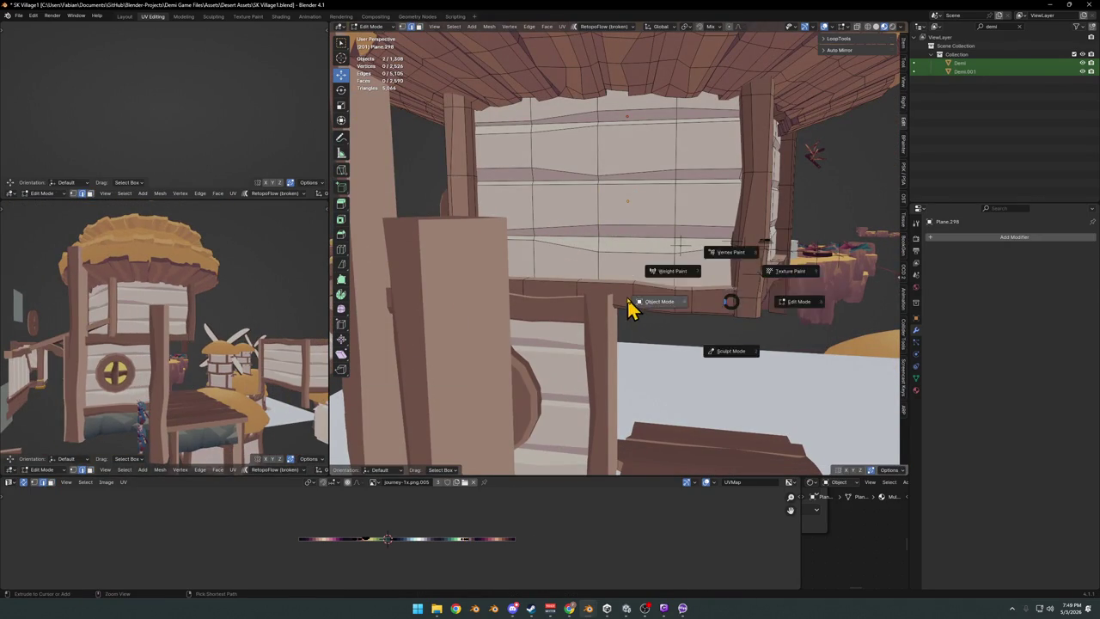
{"action": "left_click", "coordinate": [633, 304]}
{"action": "scroll", "coordinate": [627, 326], "scroll_direction": "down", "scroll_amount": 5}
{"action": "scroll", "coordinate": [638, 318], "scroll_direction": "up", "scroll_amount": 3}
{"action": "scroll", "coordinate": [567, 370], "scroll_direction": "up", "scroll_amount": 2}
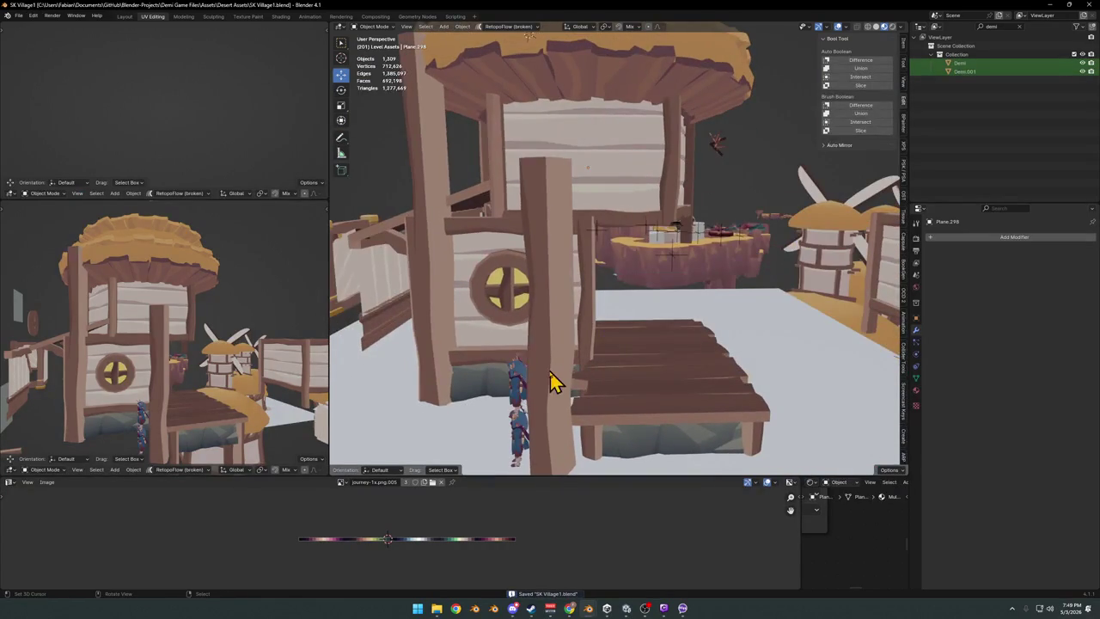
{"action": "key", "text": "ctrl+s"}
{"action": "mouse_move", "coordinate": [144, 371]}
{"action": "middle_mouse_down"}
{"action": "mouse_move", "coordinate": [181, 361]}
{"action": "mouse_move", "coordinate": [140, 373]}
{"action": "middle_mouse_up"}
{"action": "middle_click_drag", "start_coordinate": [709, 338], "coordinate": [618, 349], "text": "shift"}
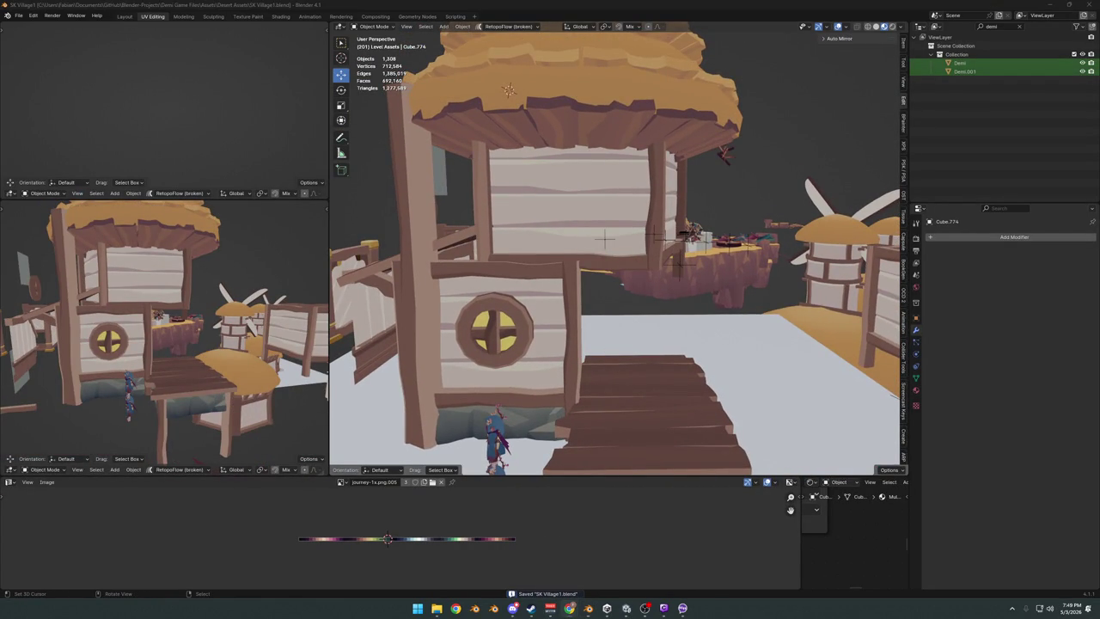
{"action": "mouse_move", "coordinate": [676, 344]}
{"action": "middle_mouse_down"}
{"action": "mouse_move", "coordinate": [596, 314]}
{"action": "mouse_move", "coordinate": [636, 318]}
{"action": "mouse_move", "coordinate": [610, 314]}
{"action": "middle_mouse_up"}
{"action": "key", "text": "ctrl+s"}
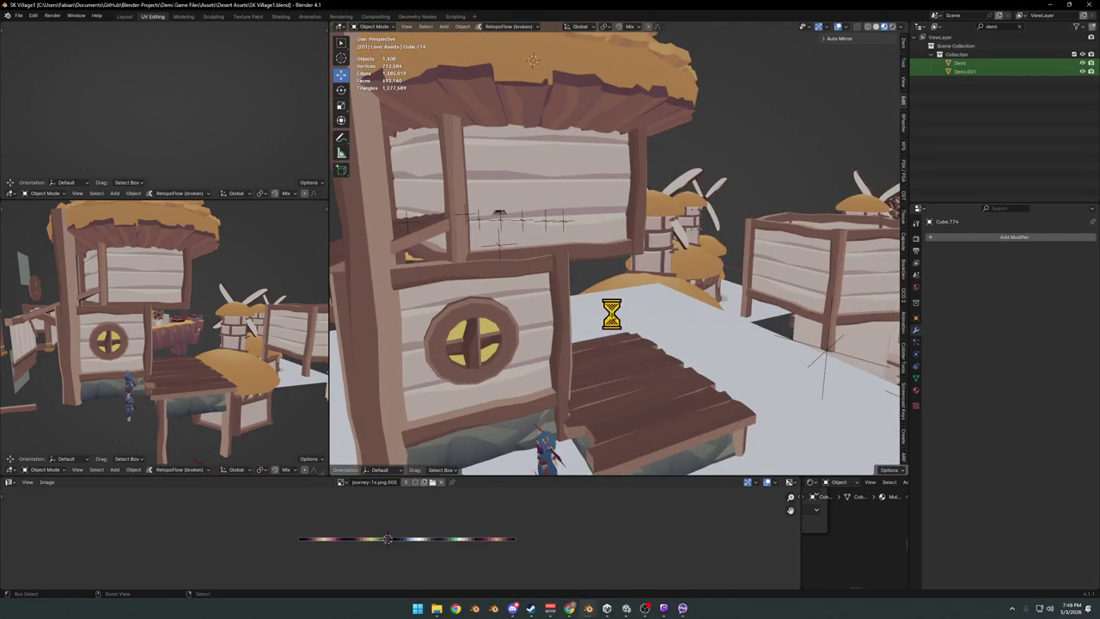
{"action": "key", "text": "shift+grave"}
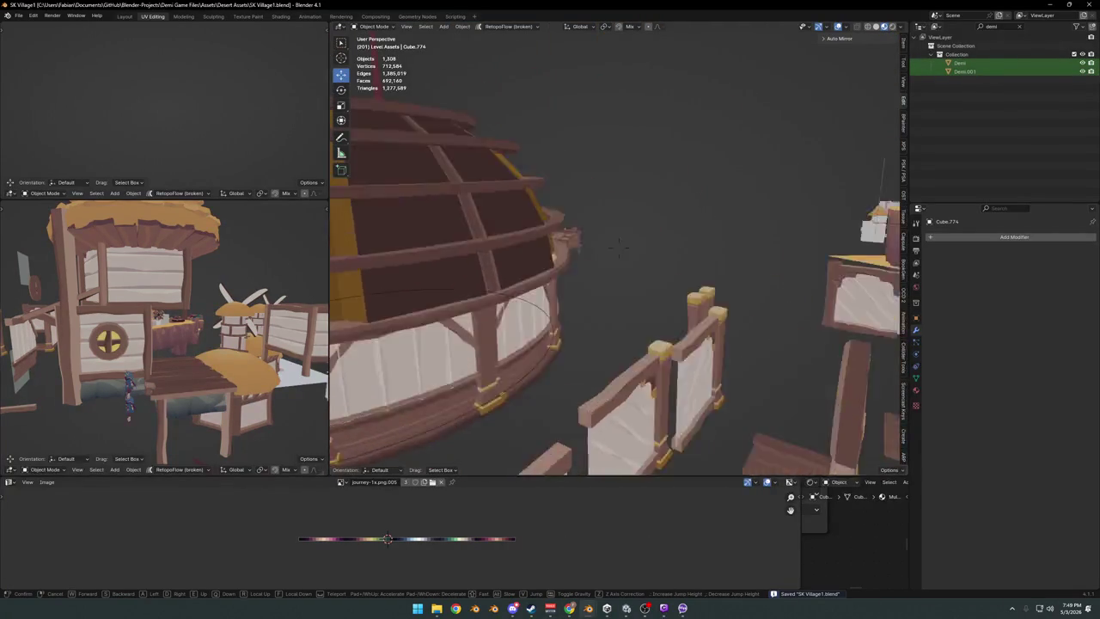
{"action": "key", "text": "w"}
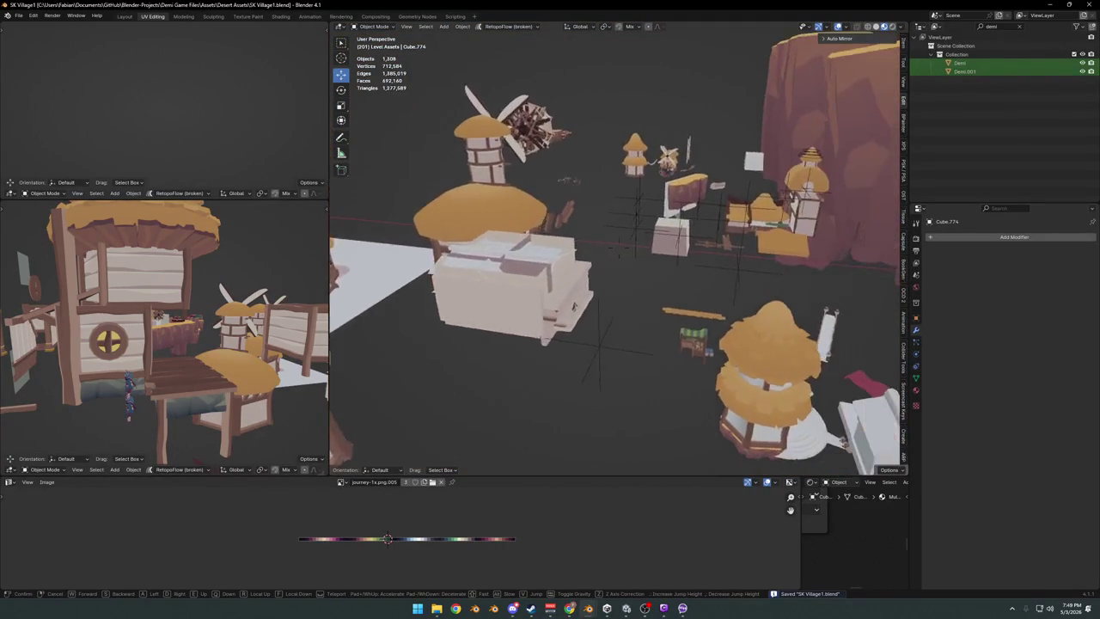
{"action": "key", "text": "w"}
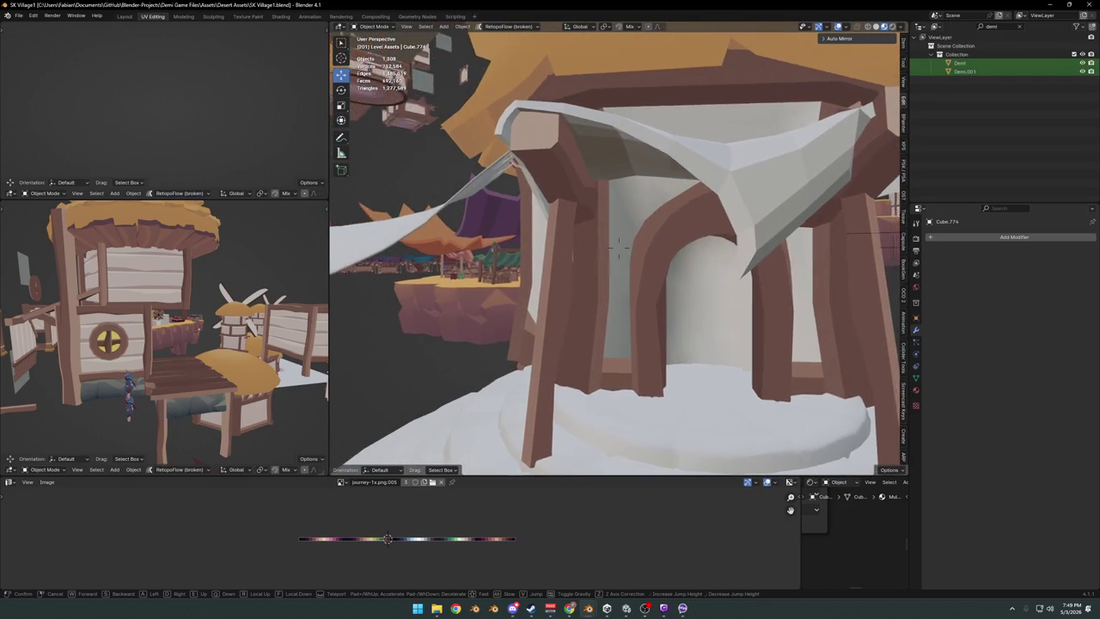
{"action": "key", "text": "w"}
{"action": "key", "text": "s"}
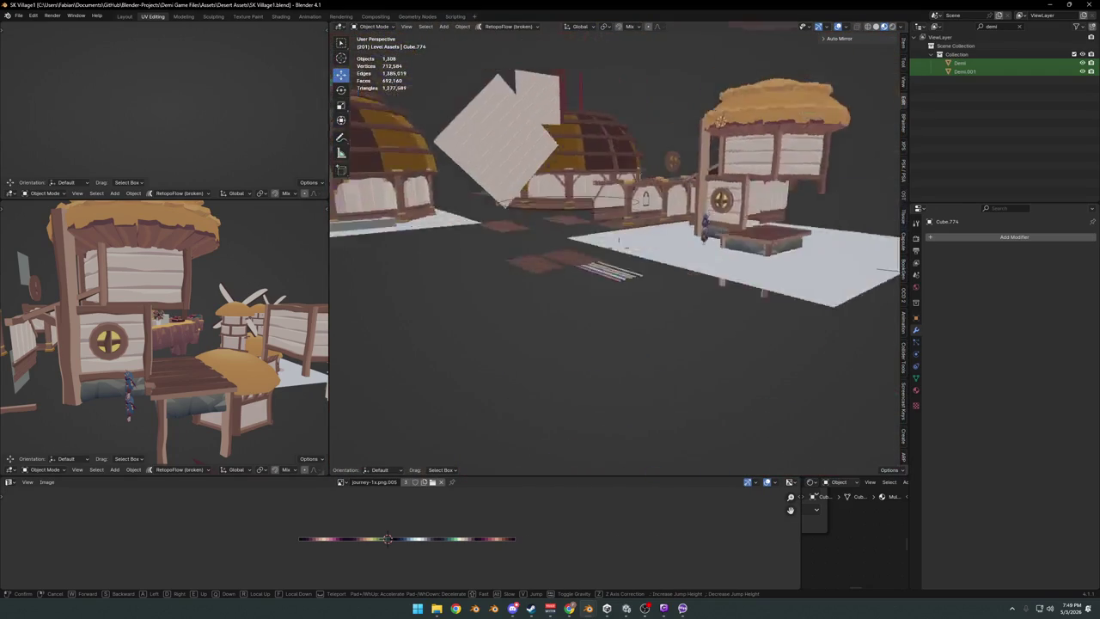
{"action": "key", "text": "a"}
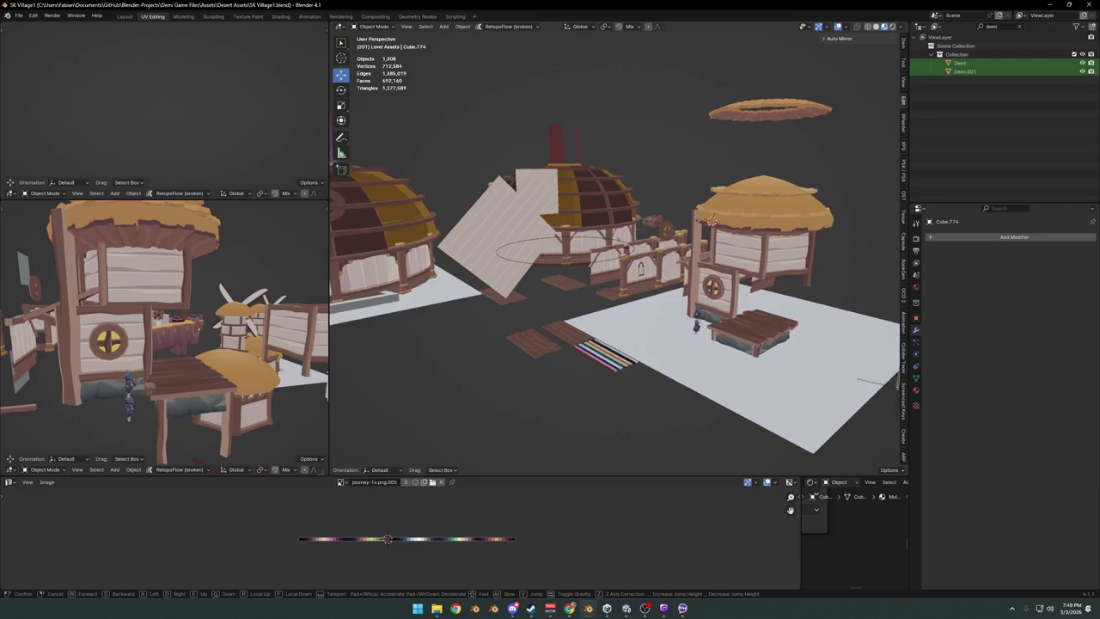
{"action": "key", "text": "w"}
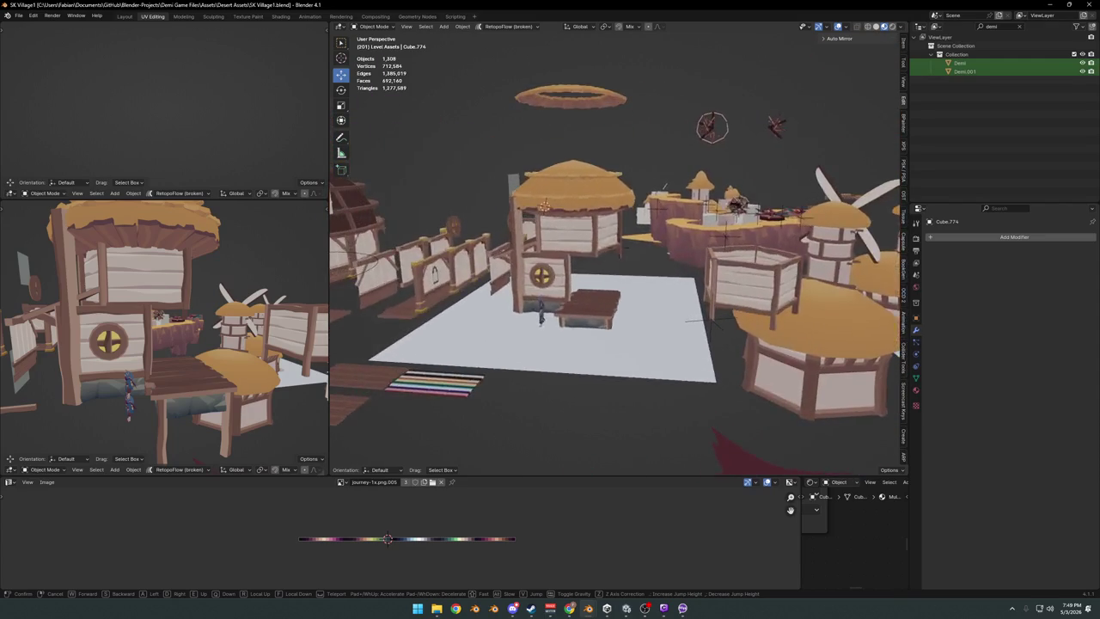
{"action": "key", "text": "w"}
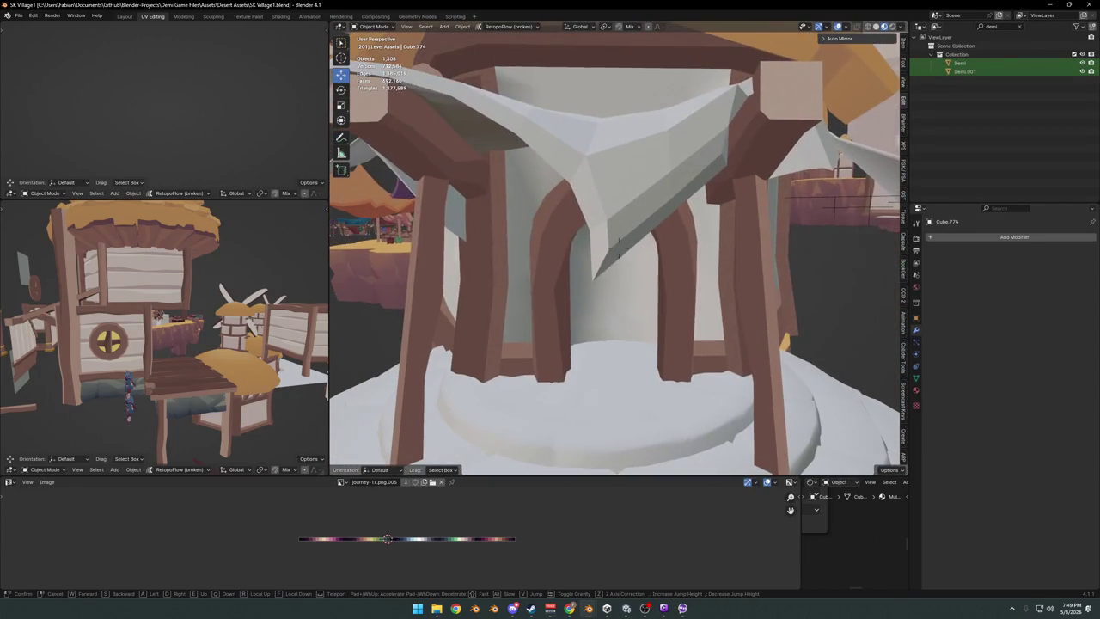
{"action": "left_click", "coordinate": [617, 246]}
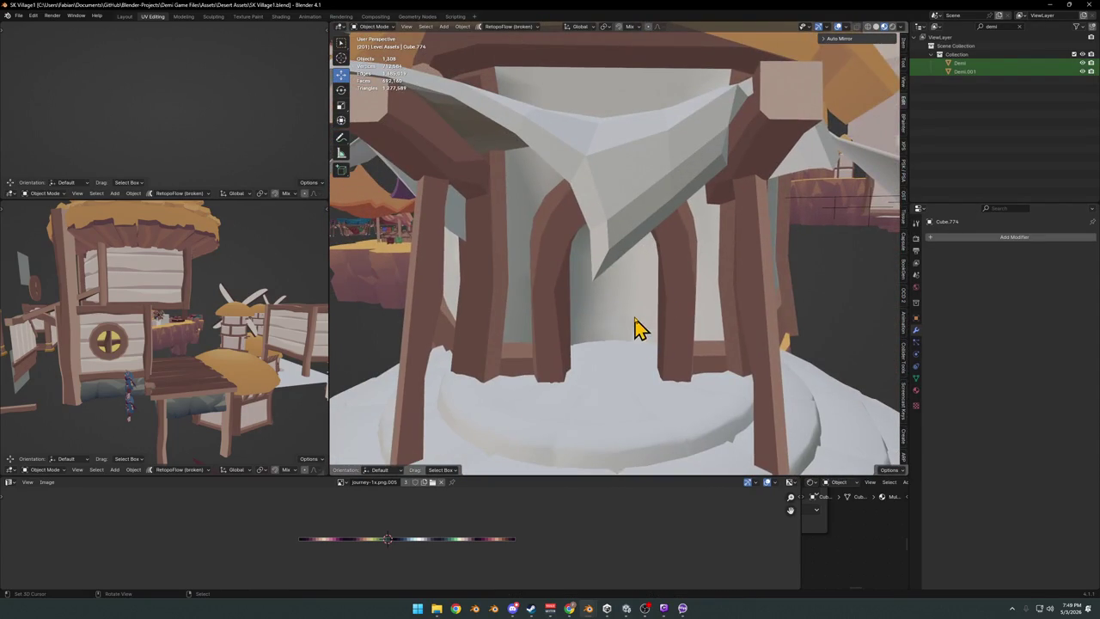
Check the House.014 gazebo mesh's connected wall piece in Edit Mode, then return to Object Mode.
{"action": "left_click", "coordinate": [633, 327]}
{"action": "key", "text": "Tab"}
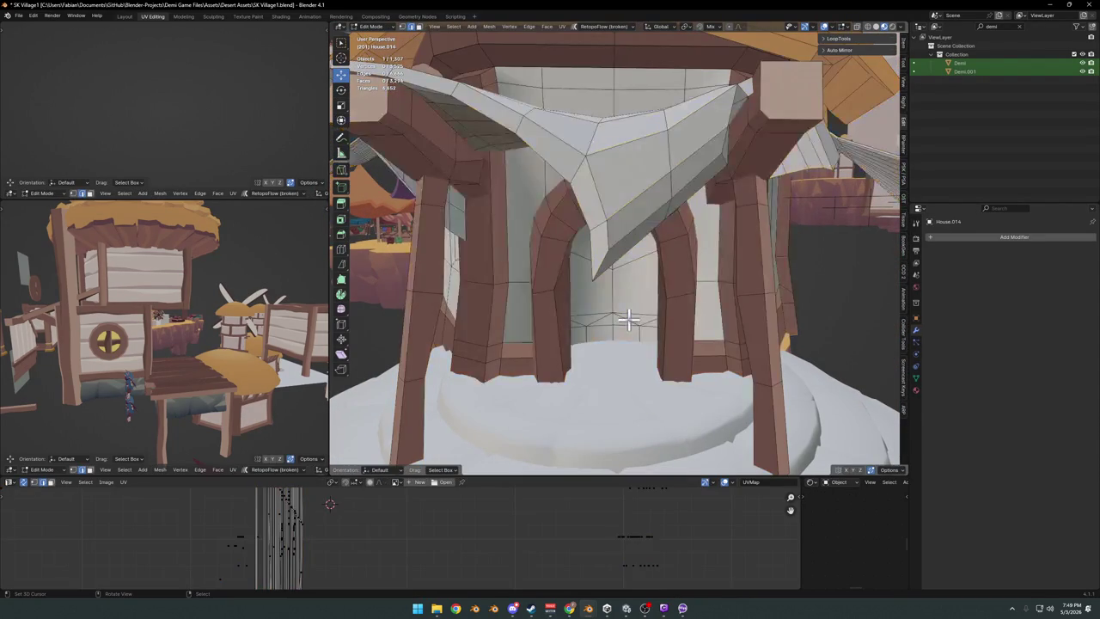
{"action": "key", "text": "l"}
{"action": "key", "text": "alt+a"}
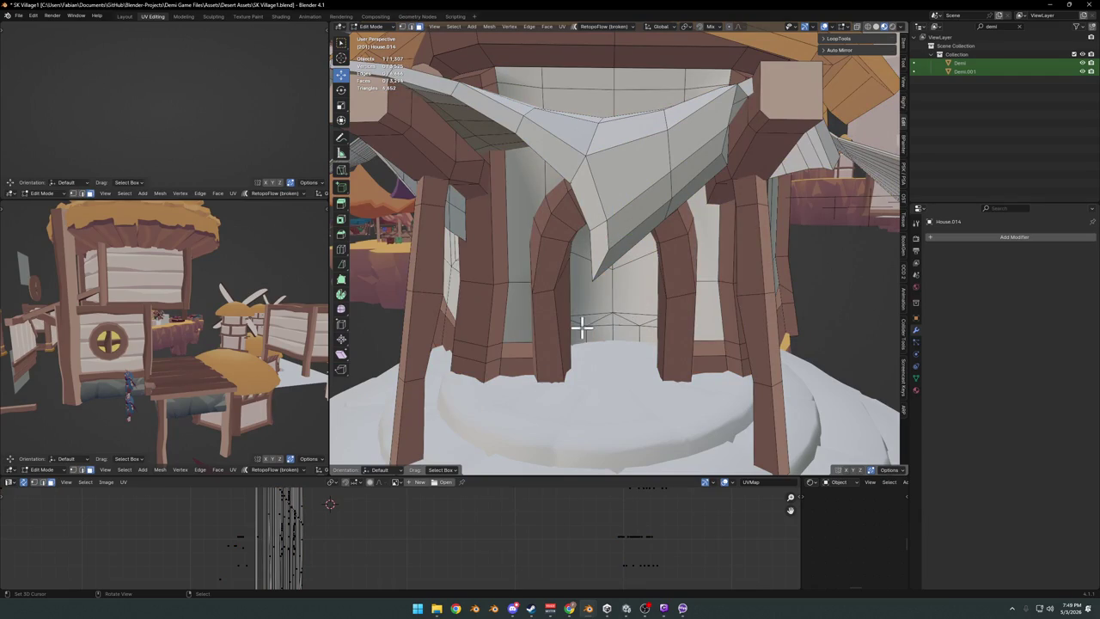
{"action": "key", "text": "Tab"}
Navigate across the village and fly in to the house with the arched doorway.
{"action": "scroll", "coordinate": [619, 300], "scroll_direction": "down", "scroll_amount": 5}
{"action": "middle_click_drag", "start_coordinate": [559, 270], "coordinate": [645, 315]}
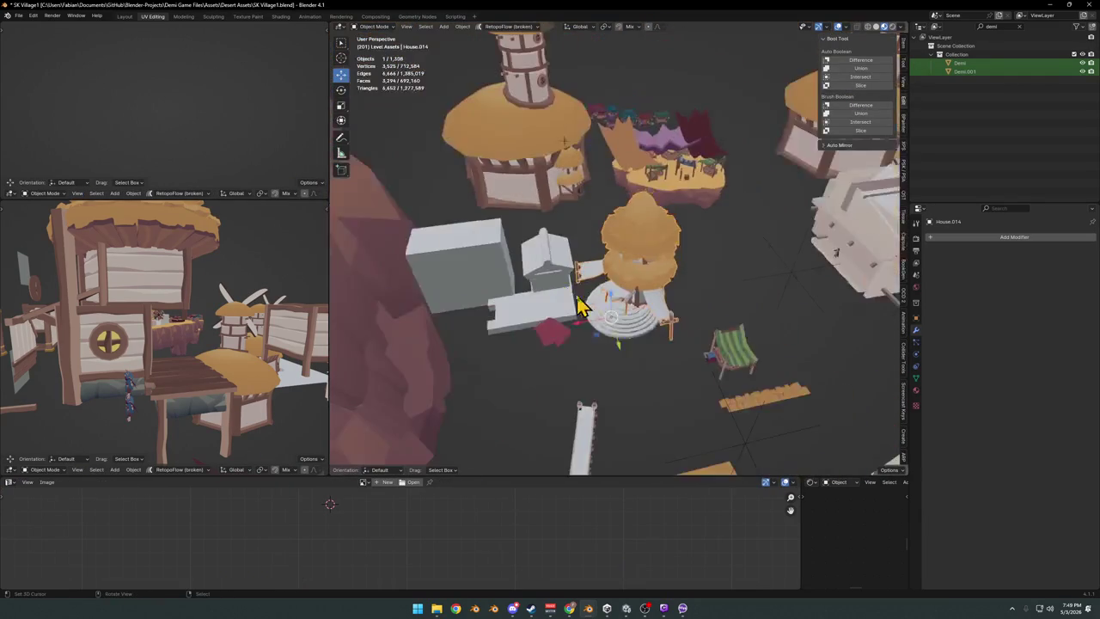
{"action": "scroll", "coordinate": [581, 308], "scroll_direction": "up", "scroll_amount": 3, "text": "shift"}
{"action": "scroll", "coordinate": [573, 338], "scroll_direction": "up", "scroll_amount": 3, "text": "shift"}
{"action": "scroll", "coordinate": [653, 369], "scroll_direction": "up", "scroll_amount": 3, "text": "shift"}
{"action": "scroll", "coordinate": [601, 356], "scroll_direction": "up", "scroll_amount": 2, "text": "shift"}
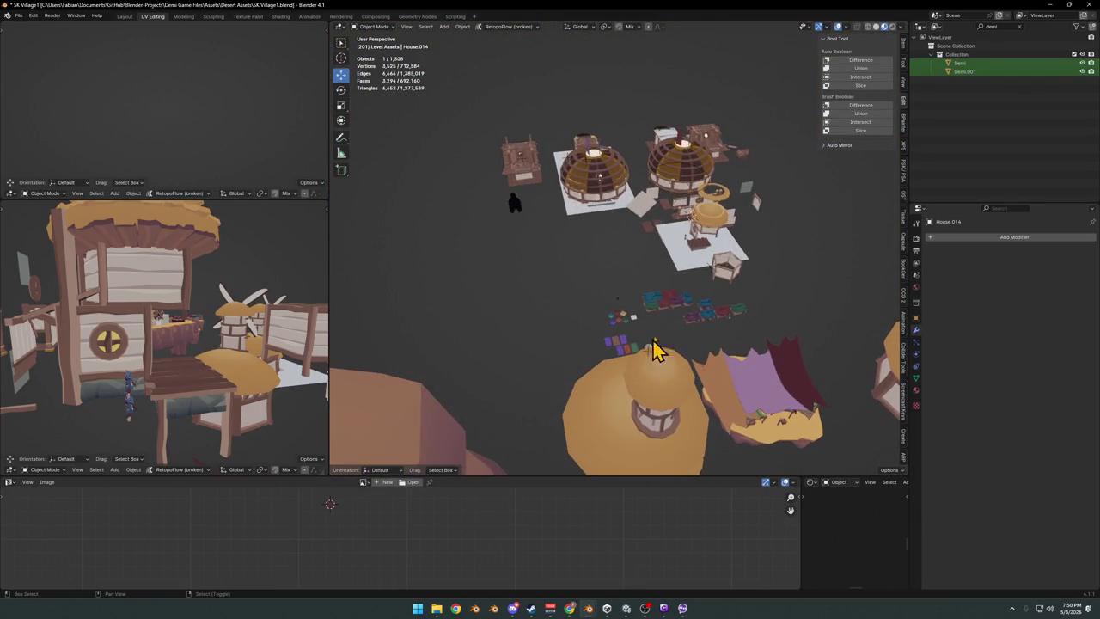
{"action": "scroll", "coordinate": [694, 256], "scroll_direction": "up", "scroll_amount": 5}
{"action": "scroll", "coordinate": [713, 258], "scroll_direction": "up", "scroll_amount": 5}
{"action": "mouse_move", "coordinate": [667, 266]}
{"action": "middle_mouse_down"}
{"action": "mouse_move", "coordinate": [579, 278]}
{"action": "mouse_move", "coordinate": [632, 271]}
{"action": "mouse_move", "coordinate": [695, 294]}
{"action": "middle_mouse_up"}
{"action": "scroll", "coordinate": [632, 272], "scroll_direction": "down", "scroll_amount": 5}
{"action": "key", "text": "shift+grave"}
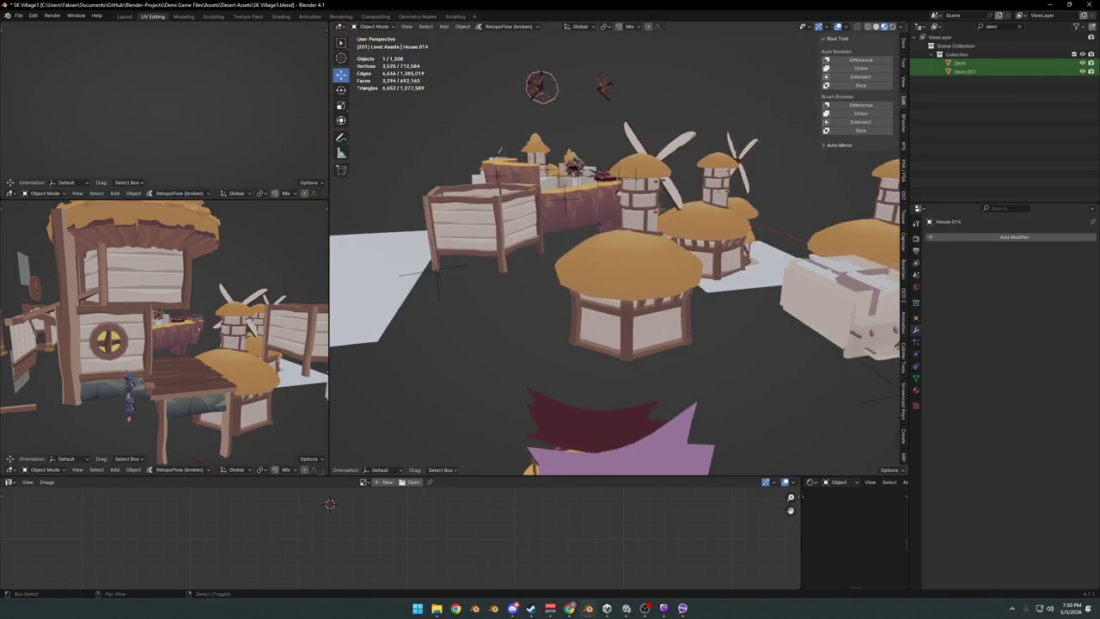
{"action": "key", "text": "w"}
{"action": "key", "text": "w"}
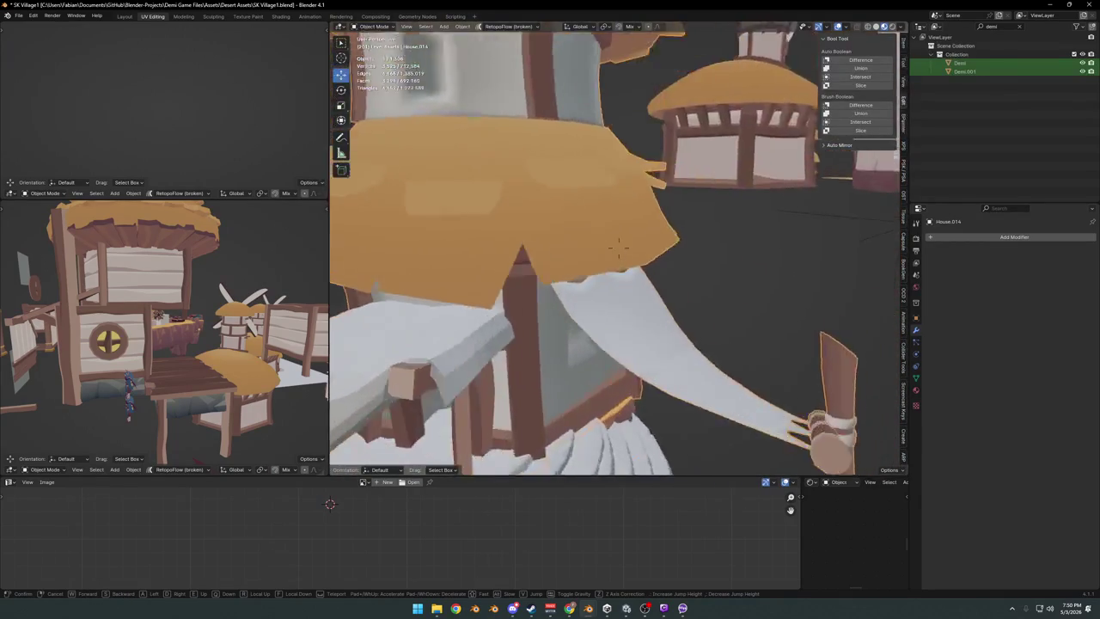
{"action": "left_click", "coordinate": [622, 247]}
Select the doorway arch's linked faces and mark their edges as seams.
{"action": "key", "text": "Tab"}
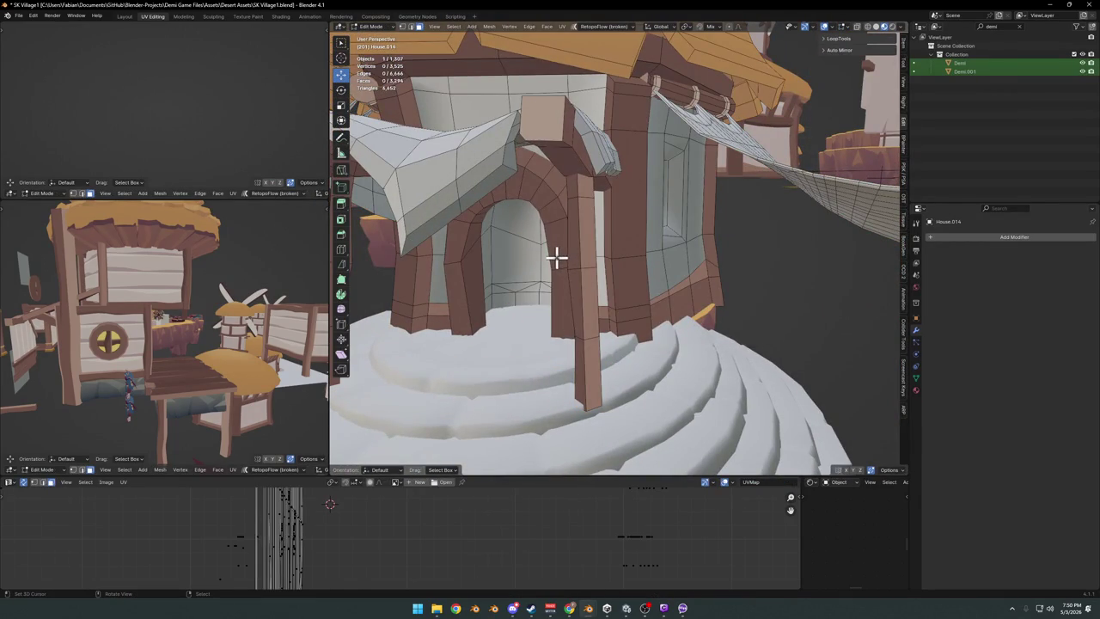
{"action": "key", "text": "l"}
{"action": "right_click", "coordinate": [561, 279]}
{"action": "left_click", "coordinate": [558, 289]}
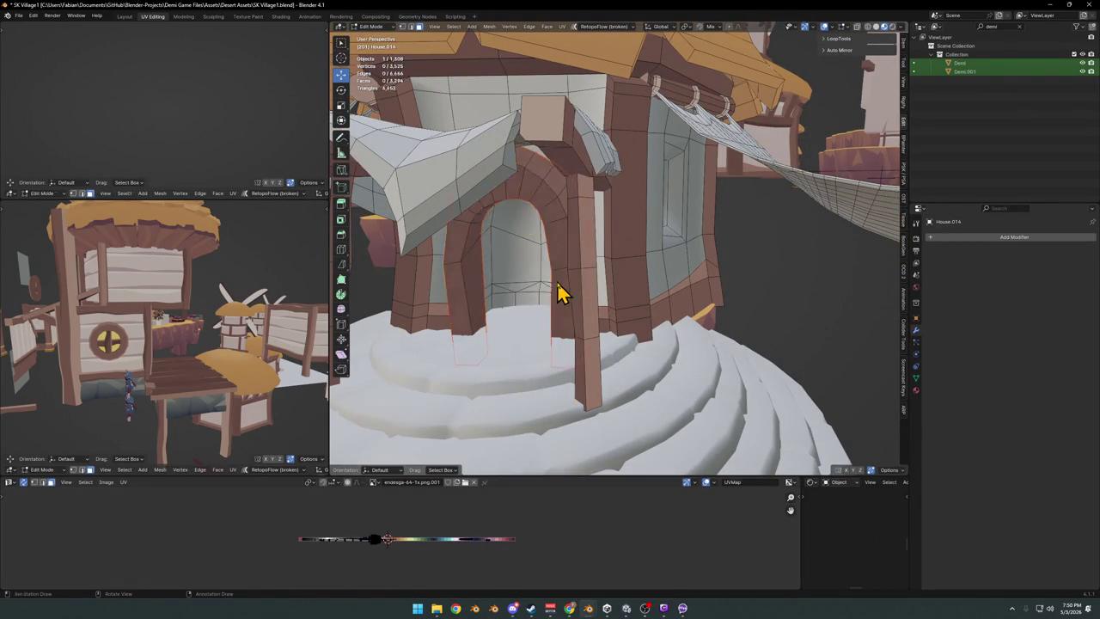
{"action": "key", "text": "Tab"}
{"action": "key", "text": "shift+grave"}
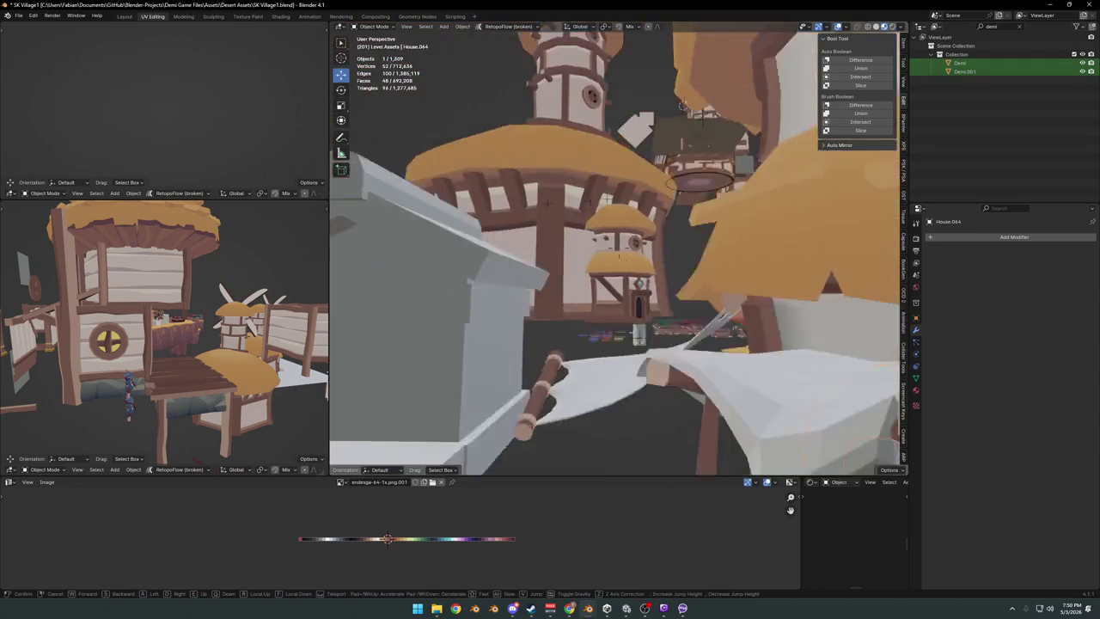
Set the arch's origin to its geometry and snap it to the 3D cursor at the stairs.
{"action": "left_click", "coordinate": [663, 305]}
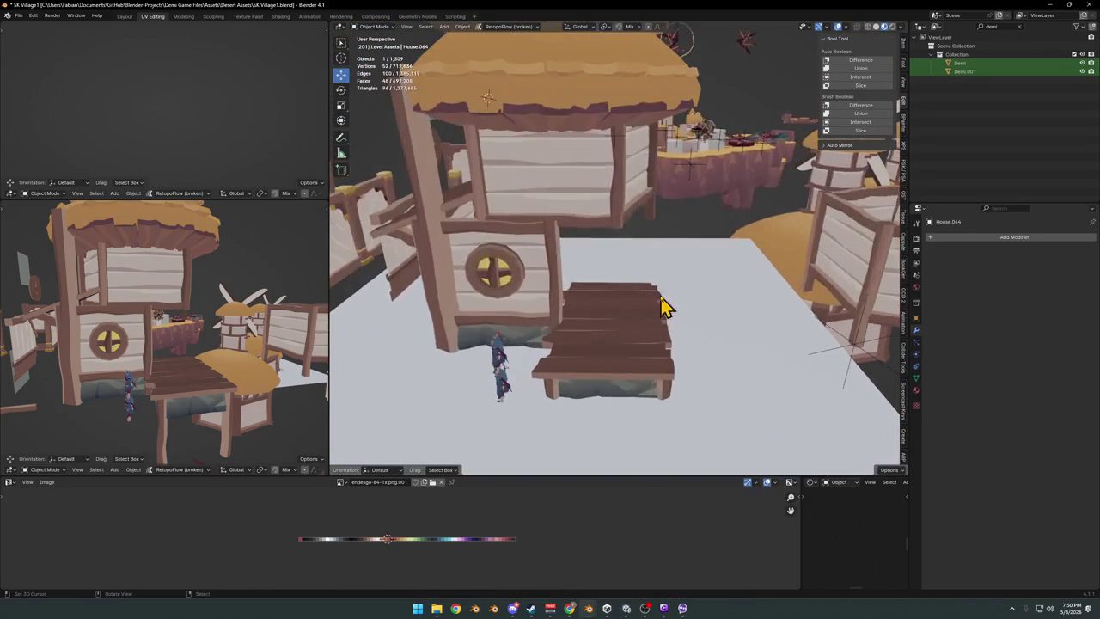
{"action": "scroll", "coordinate": [617, 334], "scroll_direction": "up", "scroll_amount": 3}
{"action": "right_click", "coordinate": [626, 283]}
{"action": "left_click", "coordinate": [646, 316]}
{"action": "key", "text": "shift+s"}
{"action": "left_click", "coordinate": [648, 288]}
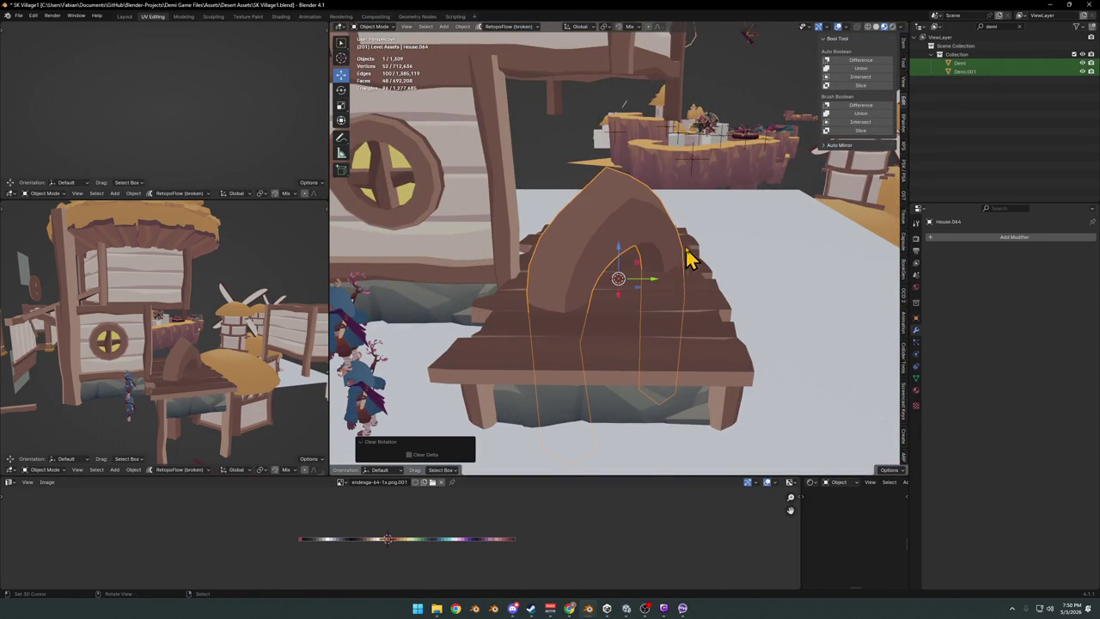
Rotate the arch about Z so it faces the house doorway.
{"action": "key", "text": "r"}
{"action": "key", "text": "z"}
{"action": "left_click", "coordinate": [709, 302]}
{"action": "key", "text": "g"}
{"action": "key", "text": "shift+z"}
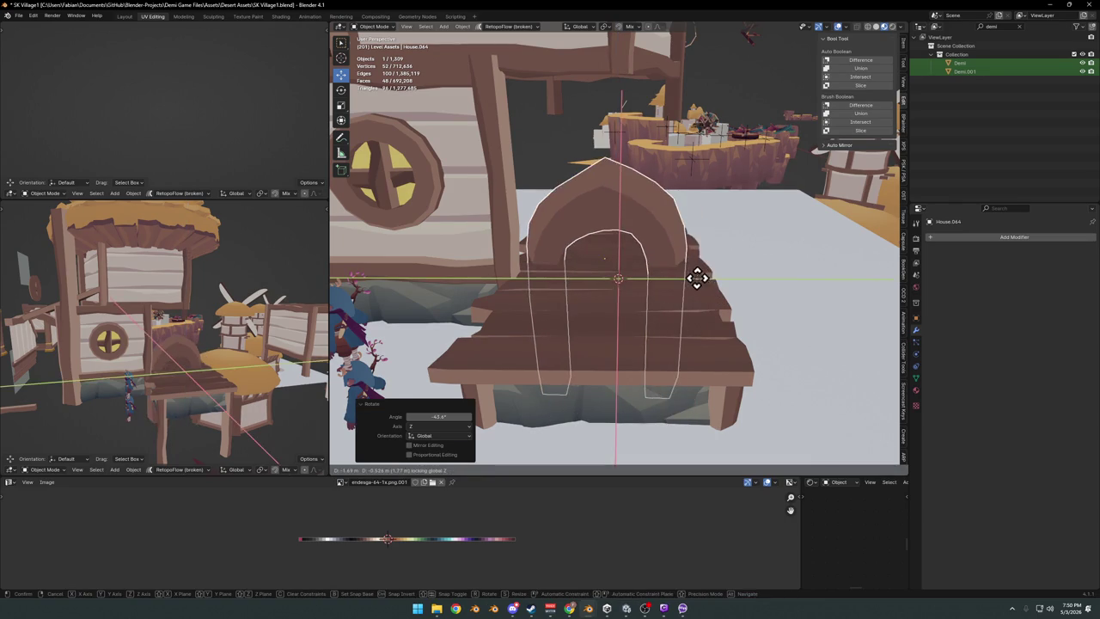
{"action": "key", "text": "r"}
{"action": "key", "text": "z"}
{"action": "left_click", "coordinate": [731, 185]}
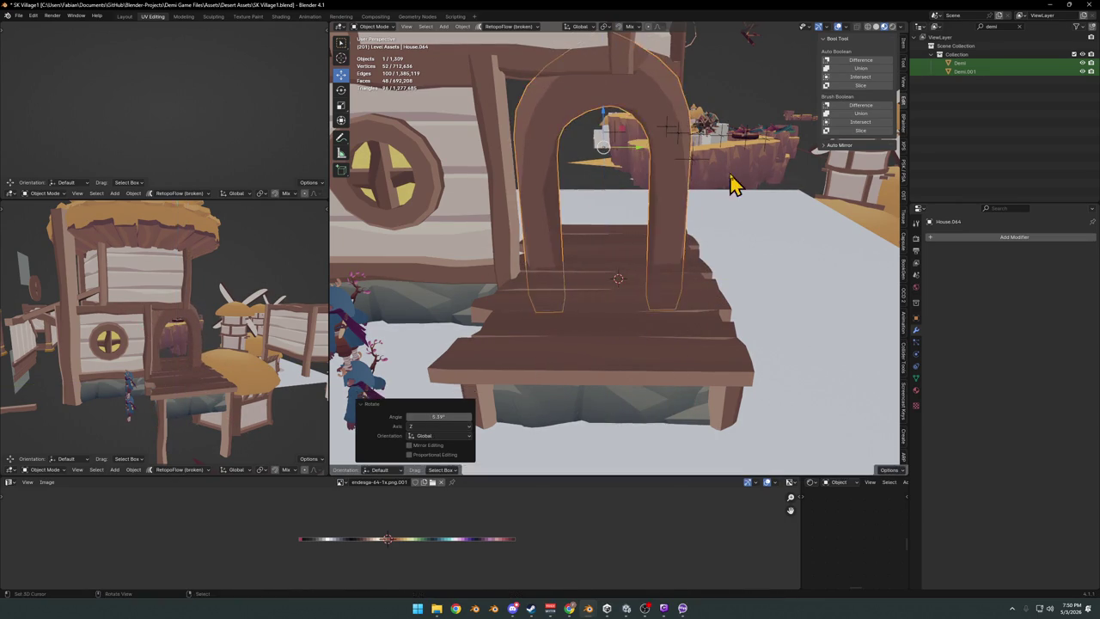
Deselect the arch, orbit around the house, and save the village file.
{"action": "key", "text": "alt+a"}
{"action": "scroll", "coordinate": [679, 224], "scroll_direction": "down", "scroll_amount": 2}
{"action": "scroll", "coordinate": [653, 258], "scroll_direction": "down", "scroll_amount": 1}
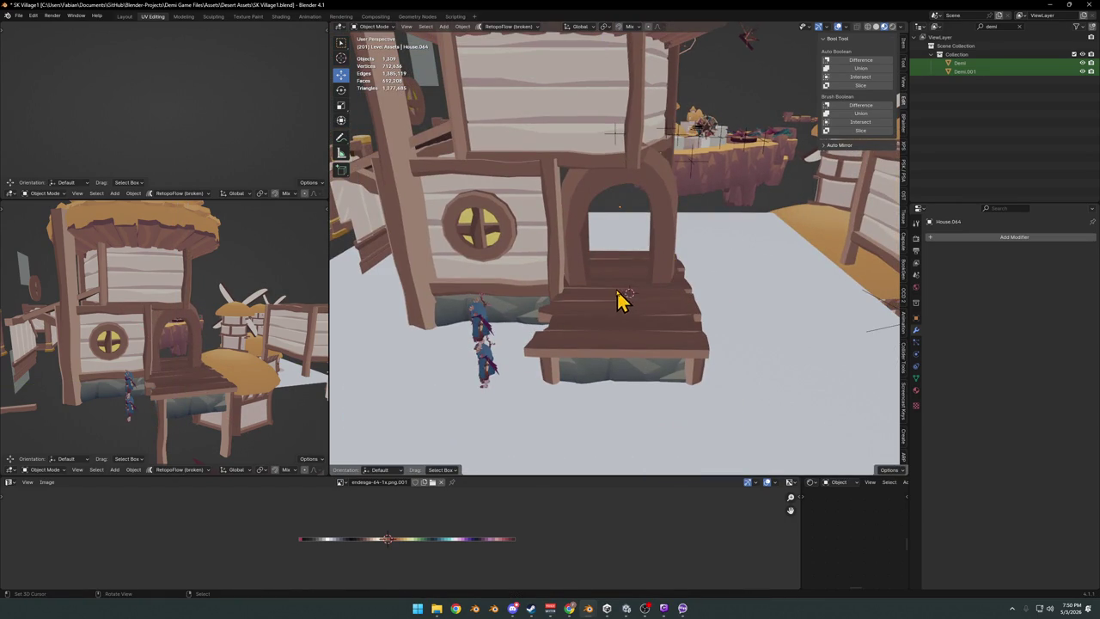
{"action": "scroll", "coordinate": [623, 299], "scroll_direction": "up", "scroll_amount": 2}
{"action": "mouse_move", "coordinate": [601, 312]}
{"action": "middle_mouse_down"}
{"action": "mouse_move", "coordinate": [631, 297]}
{"action": "mouse_move", "coordinate": [635, 315]}
{"action": "middle_mouse_up"}
{"action": "key", "text": "ctrl+s"}
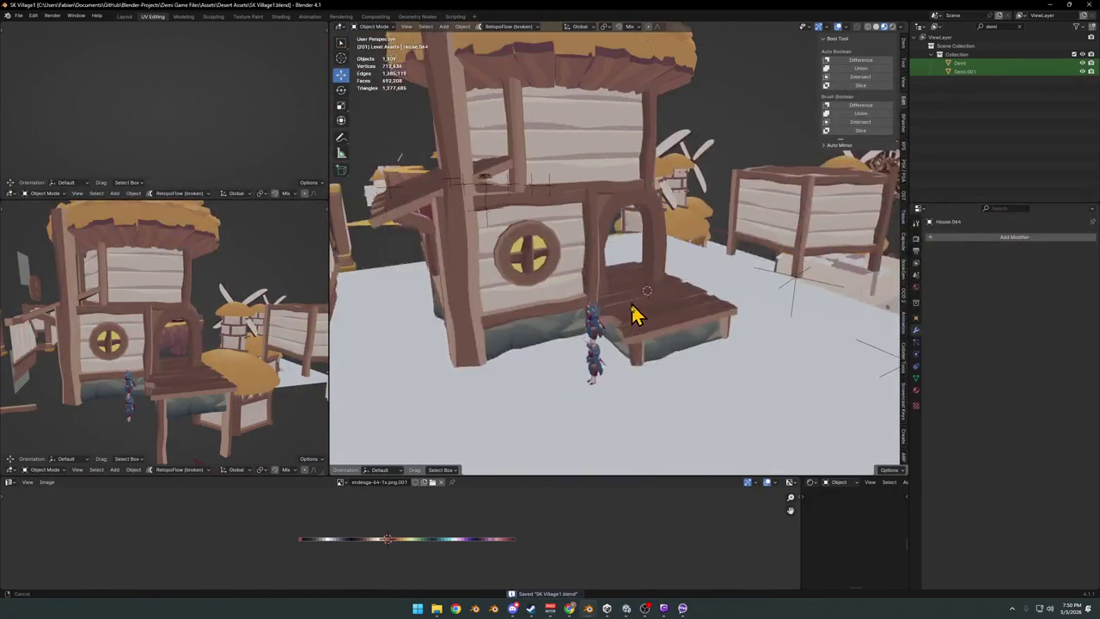
Move the arch 1.48 m along X into place at the porch doorway.
{"action": "scroll", "coordinate": [632, 315], "scroll_direction": "up", "scroll_amount": 3}
{"action": "left_click", "coordinate": [666, 311]}
{"action": "key", "text": "g"}
{"action": "key", "text": "x"}
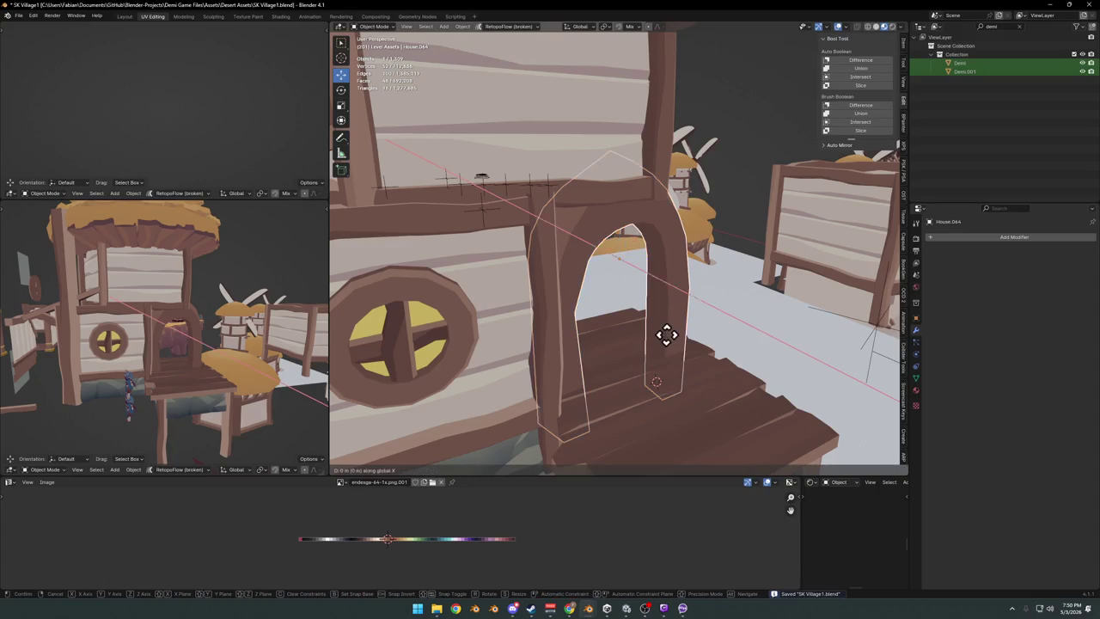
{"action": "left_click", "coordinate": [695, 355]}
{"action": "middle_click_drag", "start_coordinate": [694, 355], "coordinate": [670, 325]}
{"action": "scroll", "coordinate": [668, 323], "scroll_direction": "down", "scroll_amount": 2}
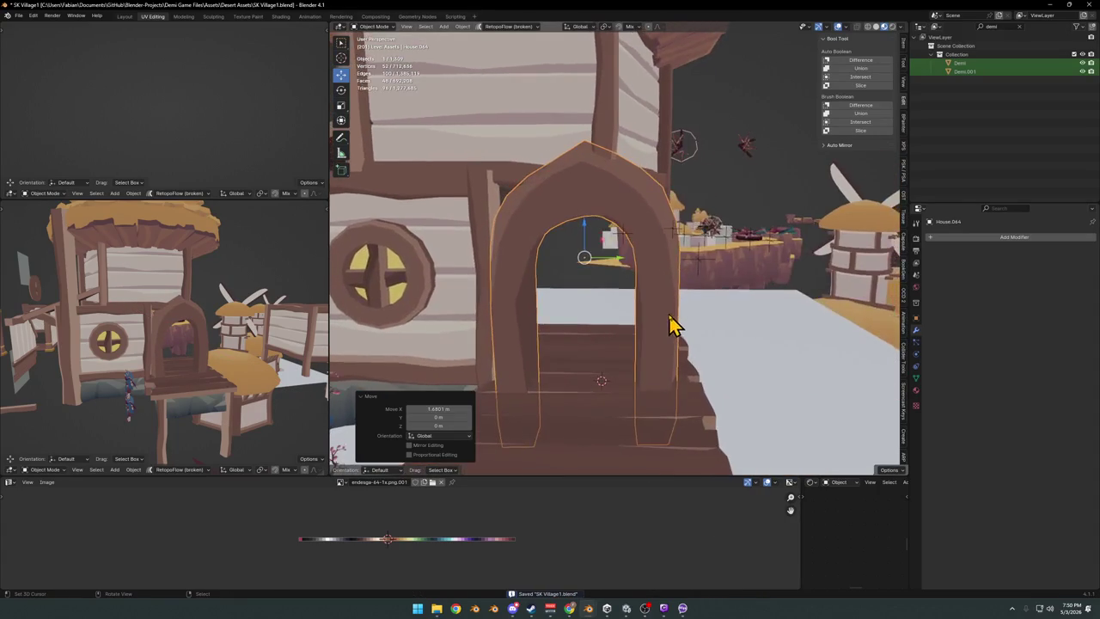
{"action": "scroll", "coordinate": [601, 314], "scroll_direction": "down", "scroll_amount": 2}
{"action": "left_click", "coordinate": [507, 341]}
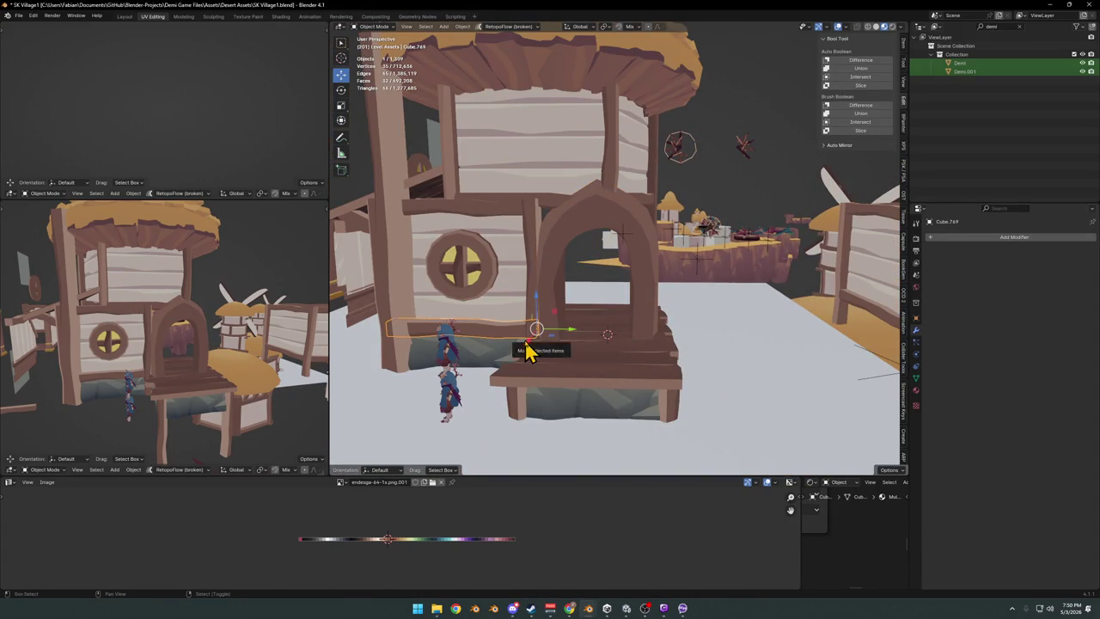
Duplicate the wooden ledge, enlarge it in X and Z, and raise it behind the arch as a beam.
{"action": "key", "text": "shift+d"}
{"action": "key", "text": "y"}
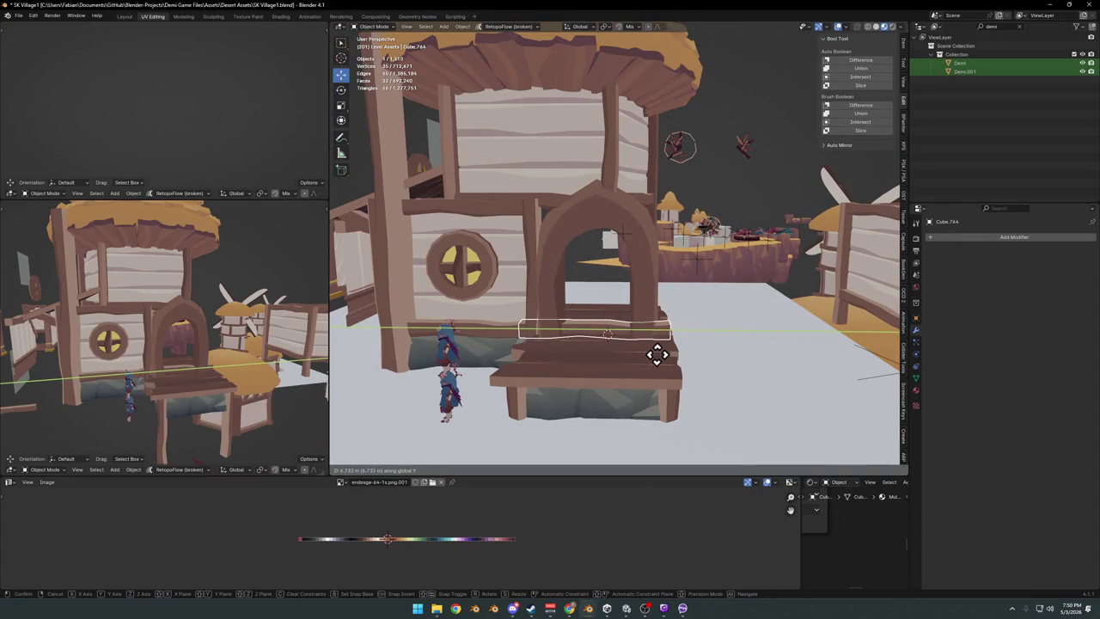
{"action": "left_click", "coordinate": [656, 354]}
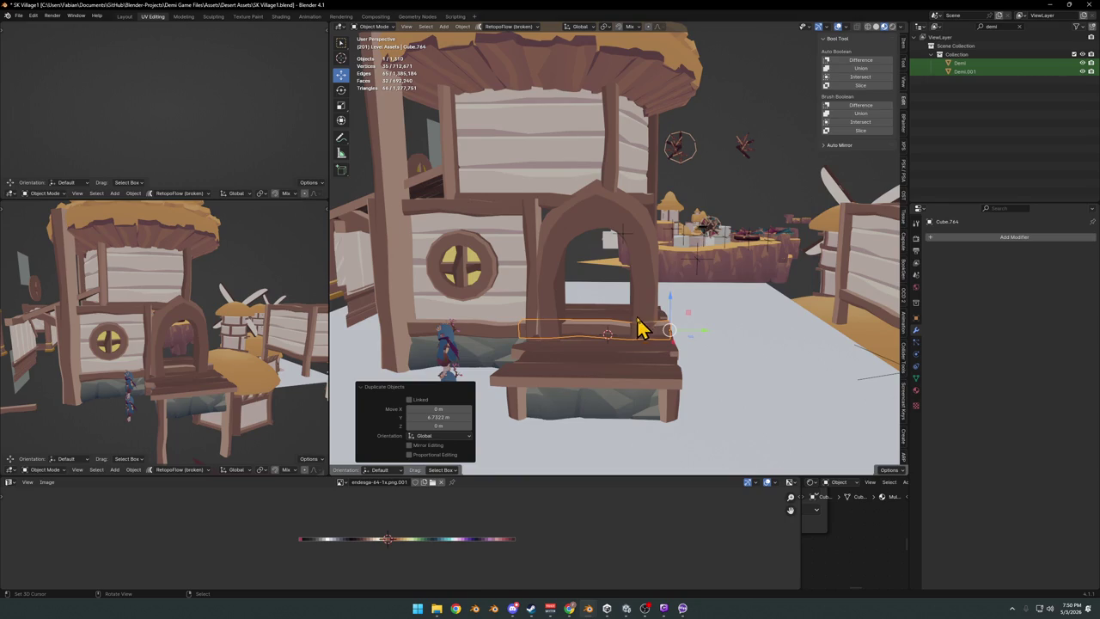
{"action": "key", "text": "s"}
{"action": "key", "text": "shift+y"}
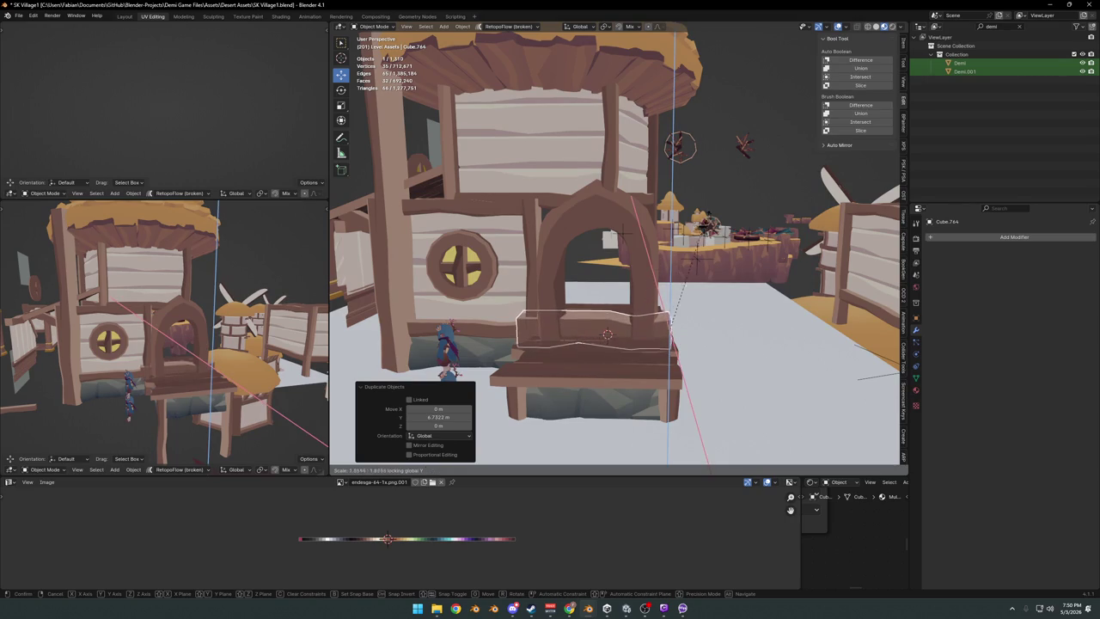
{"action": "left_click", "coordinate": [692, 254]}
{"action": "key", "text": "g"}
{"action": "key", "text": "z"}
{"action": "left_click", "coordinate": [623, 246]}
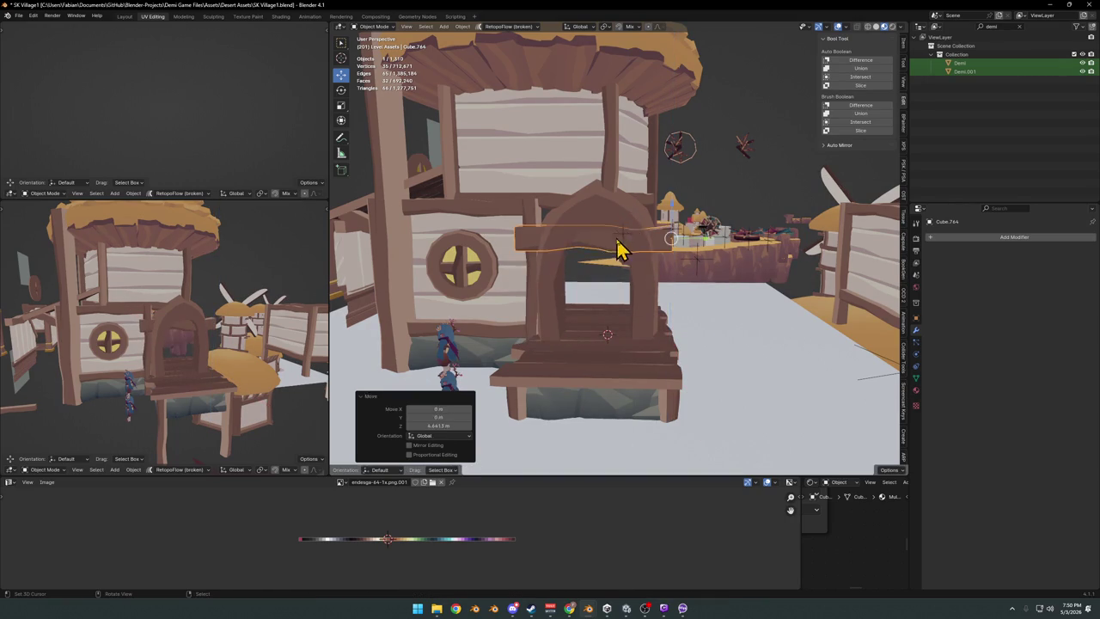
Shift the arch further right and scale the beam down to 0.845.
{"action": "left_click", "coordinate": [631, 228]}
{"action": "scroll", "coordinate": [623, 241], "scroll_direction": "up", "scroll_amount": 3}
{"action": "mouse_move", "coordinate": [614, 255]}
{"action": "middle_mouse_down"}
{"action": "mouse_move", "coordinate": [596, 265]}
{"action": "mouse_move", "coordinate": [597, 288]}
{"action": "middle_mouse_up"}
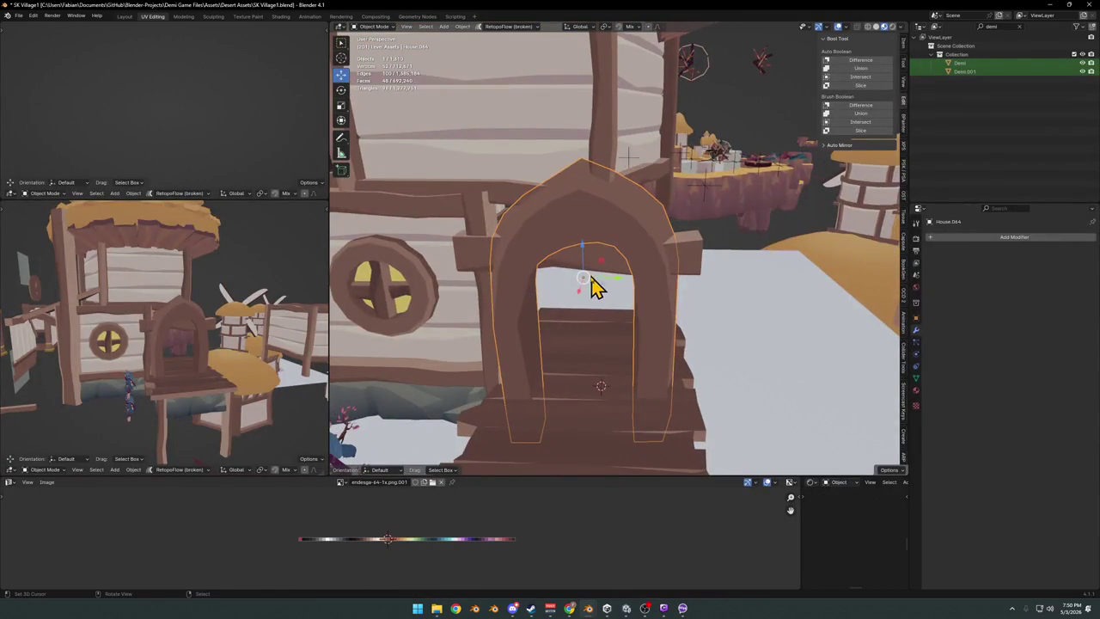
{"action": "key", "text": "g"}
{"action": "left_click", "coordinate": [755, 287]}
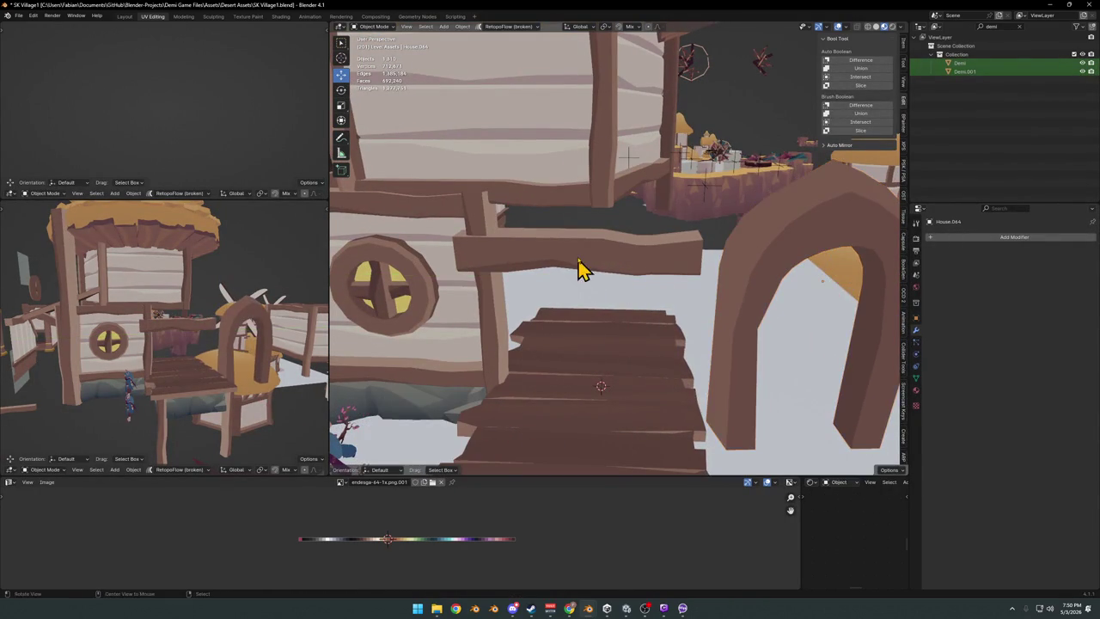
{"action": "left_click", "coordinate": [601, 271]}
{"action": "mouse_move", "coordinate": [601, 271]}
{"action": "middle_mouse_down"}
{"action": "mouse_move", "coordinate": [610, 279]}
{"action": "mouse_move", "coordinate": [662, 265]}
{"action": "mouse_move", "coordinate": [584, 250]}
{"action": "mouse_move", "coordinate": [587, 268]}
{"action": "mouse_move", "coordinate": [491, 381]}
{"action": "middle_mouse_up"}
{"action": "key", "text": "s"}
{"action": "left_click", "coordinate": [572, 260]}
Snap the character figure to the 3D cursor and save the village file.
{"action": "left_click", "coordinate": [435, 391]}
{"action": "key", "text": "shift+s"}
{"action": "left_click", "coordinate": [520, 326]}
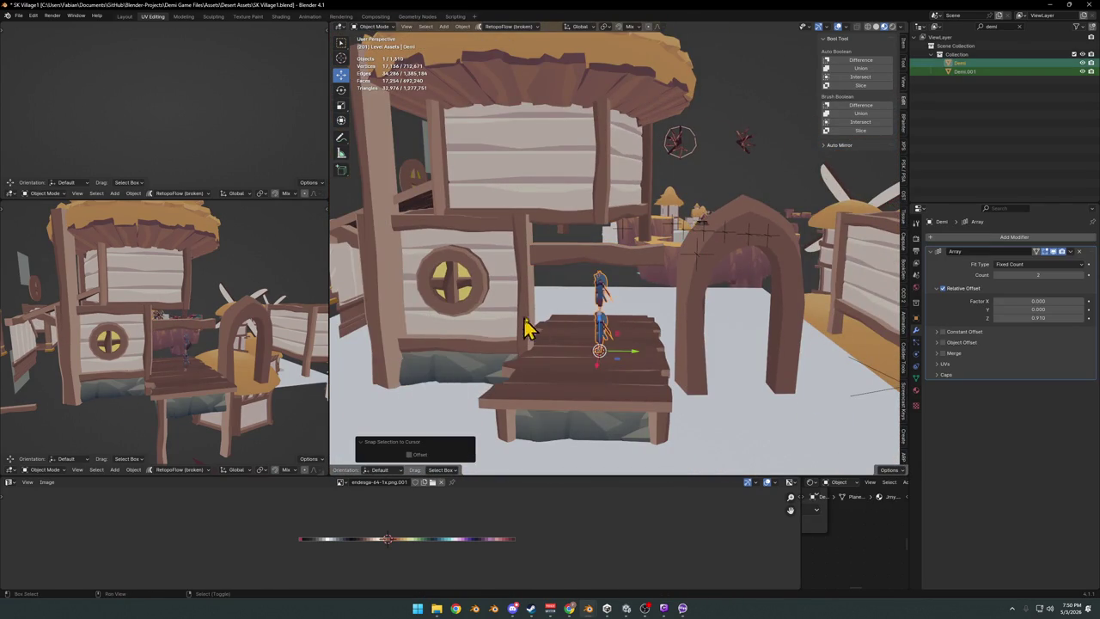
{"action": "scroll", "coordinate": [614, 275], "scroll_direction": "up", "scroll_amount": 5}
{"action": "scroll", "coordinate": [619, 278], "scroll_direction": "up", "scroll_amount": 2}
{"action": "key", "text": "ctrl+s"}
Set the stairs' origin to their geometry via the quick favourites menu.
{"action": "left_click", "coordinate": [651, 250]}
{"action": "scroll", "coordinate": [653, 262], "scroll_direction": "down", "scroll_amount": 2}
{"action": "scroll", "coordinate": [626, 373], "scroll_direction": "down", "scroll_amount": 3}
{"action": "mouse_move", "coordinate": [659, 343]}
{"action": "middle_mouse_down"}
{"action": "mouse_move", "coordinate": [642, 335]}
{"action": "mouse_move", "coordinate": [639, 284]}
{"action": "middle_mouse_up"}
{"action": "key", "text": "q"}
{"action": "left_click", "coordinate": [638, 336]}
{"action": "scroll", "coordinate": [669, 331], "scroll_direction": "up", "scroll_amount": 3}
Duplicate the beam plank and clear the copy's rotation.
{"action": "left_click", "coordinate": [646, 244]}
{"action": "right_click", "coordinate": [642, 247]}
{"action": "key", "text": "alt+r"}
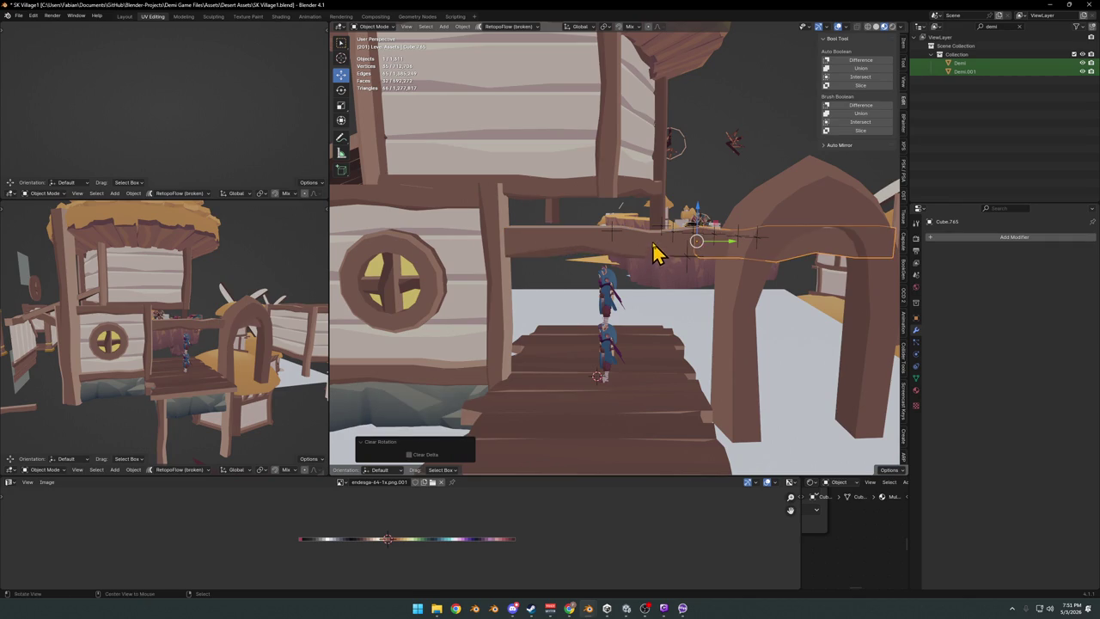
Add a Mirror modifier to the plank copy and rotate it -90° about X to stand upright.
{"action": "middle_click_drag", "start_coordinate": [651, 251], "coordinate": [656, 268]}
{"action": "key", "text": "q"}
{"action": "left_click", "coordinate": [617, 456]}
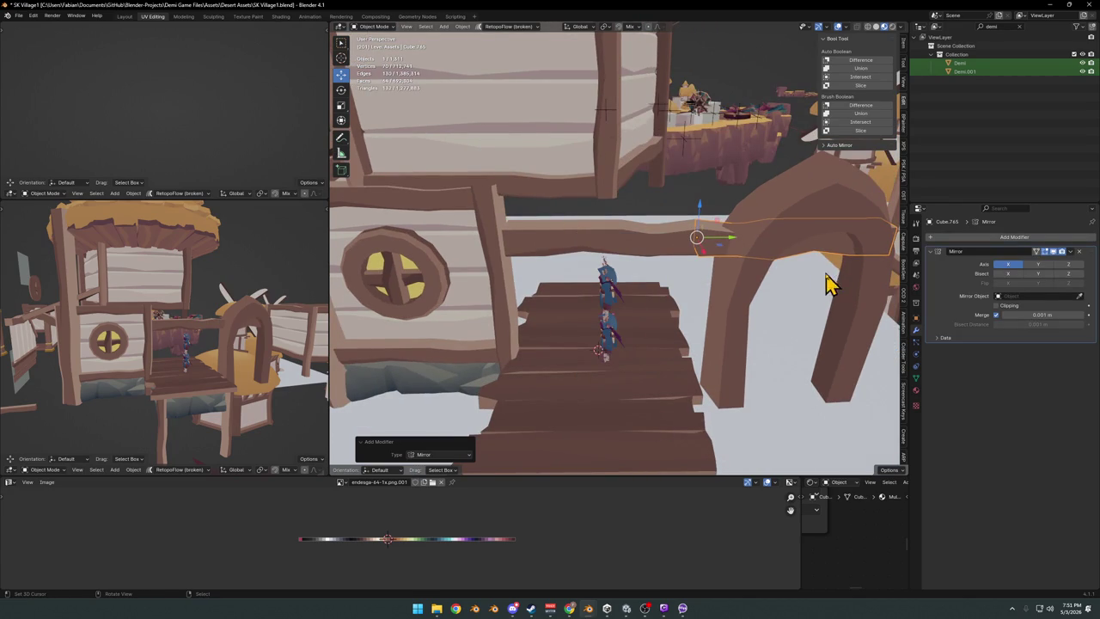
{"action": "left_click", "coordinate": [696, 252]}
{"action": "key", "text": "r"}
{"action": "key", "text": "x"}
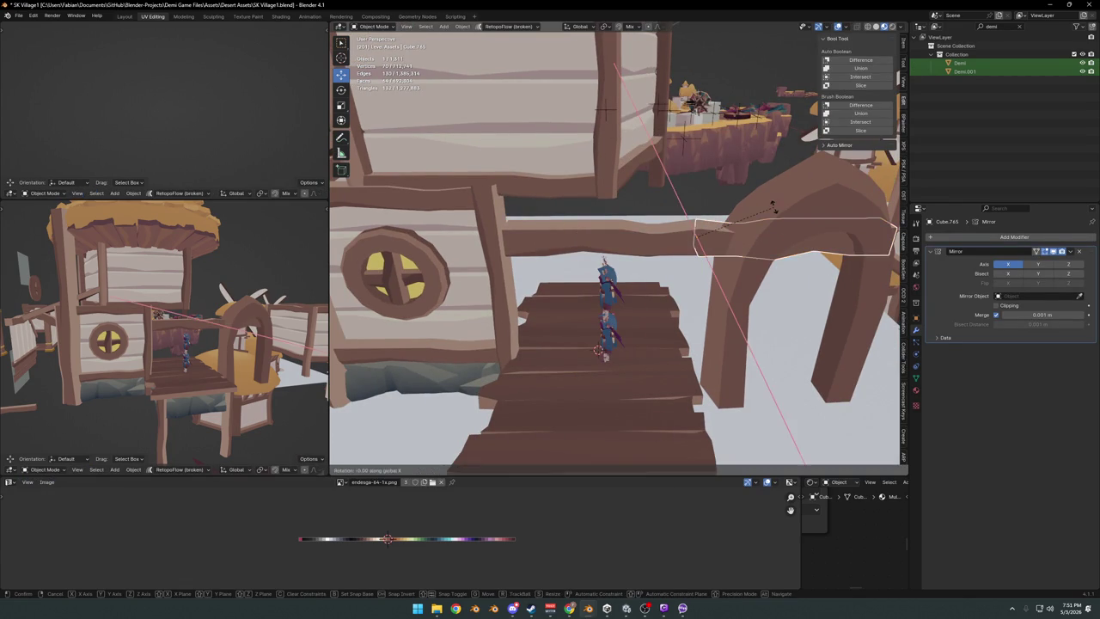
{"action": "type", "text": "-90"}
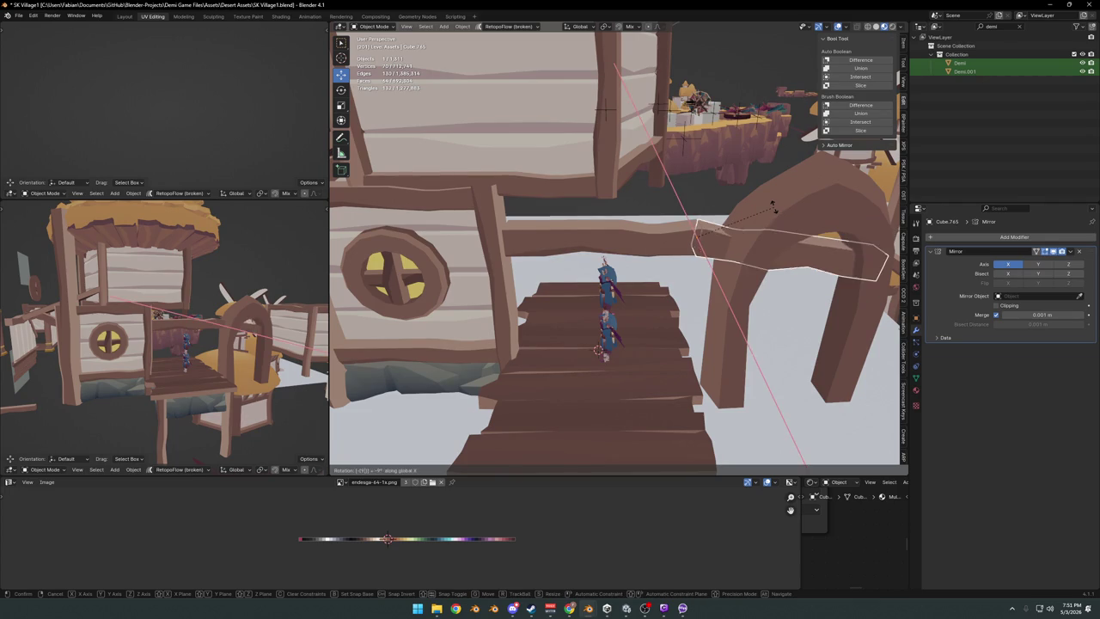
{"action": "key", "text": "Return"}
Shrink the upright plank to 0.872 and move it along Y beside the stairs.
{"action": "mouse_move", "coordinate": [739, 262]}
{"action": "middle_mouse_down"}
{"action": "mouse_move", "coordinate": [699, 263]}
{"action": "mouse_move", "coordinate": [726, 305]}
{"action": "middle_mouse_up"}
{"action": "key", "text": "s"}
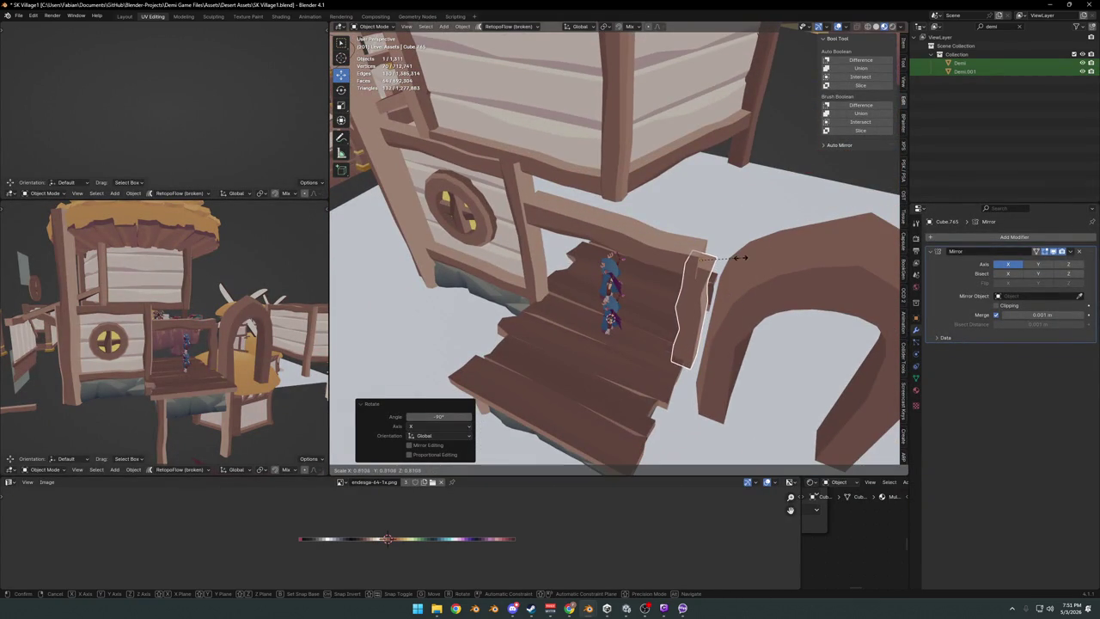
{"action": "left_click", "coordinate": [748, 272]}
{"action": "key", "text": "g"}
{"action": "key", "text": "y"}
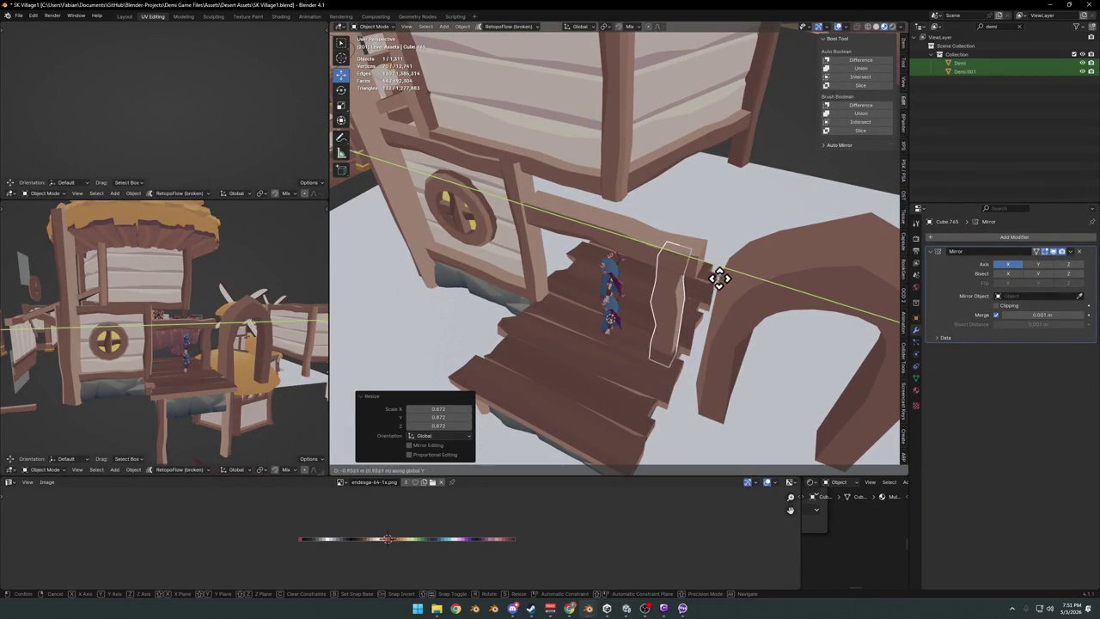
{"action": "left_click", "coordinate": [713, 275]}
Set the post's origin to the 3D cursor and apply its rotation and scale.
{"action": "middle_click_drag", "start_coordinate": [654, 325], "coordinate": [696, 283]}
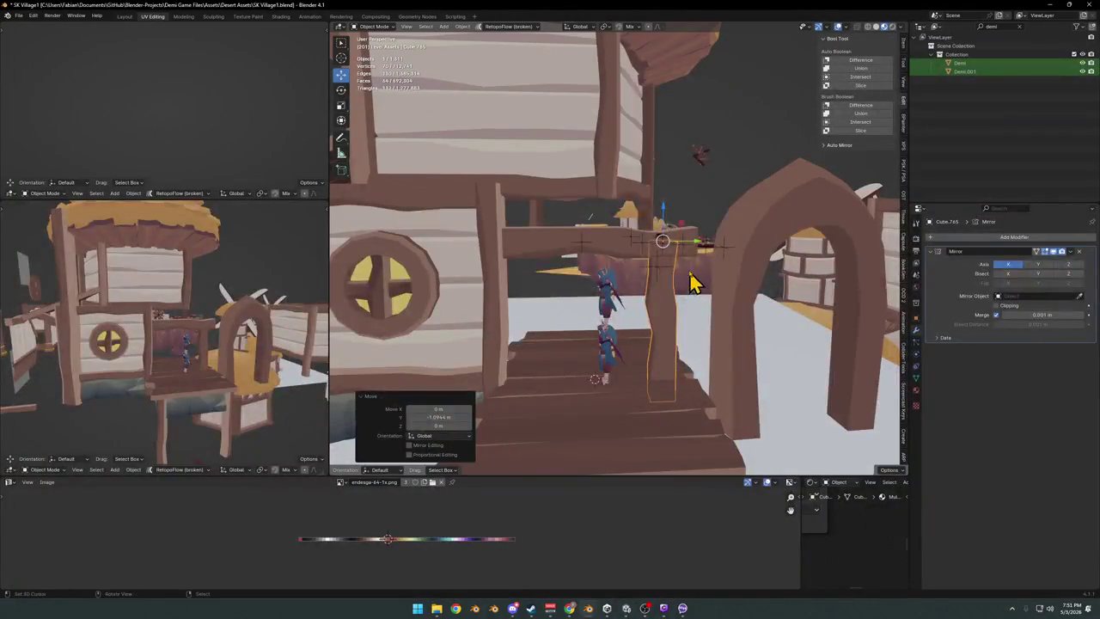
{"action": "key", "text": "q"}
{"action": "left_click", "coordinate": [653, 53]}
{"action": "key", "text": "q"}
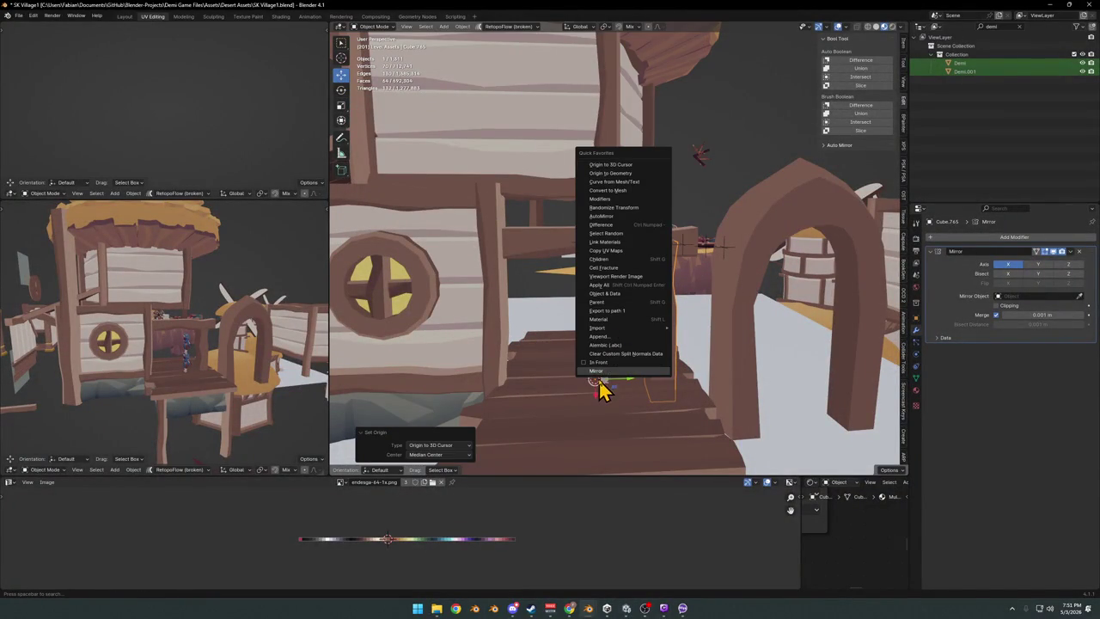
{"action": "left_click", "coordinate": [1028, 266]}
{"action": "left_click", "coordinate": [1019, 271]}
{"action": "key", "text": "ctrl+a"}
{"action": "left_click", "coordinate": [712, 292]}
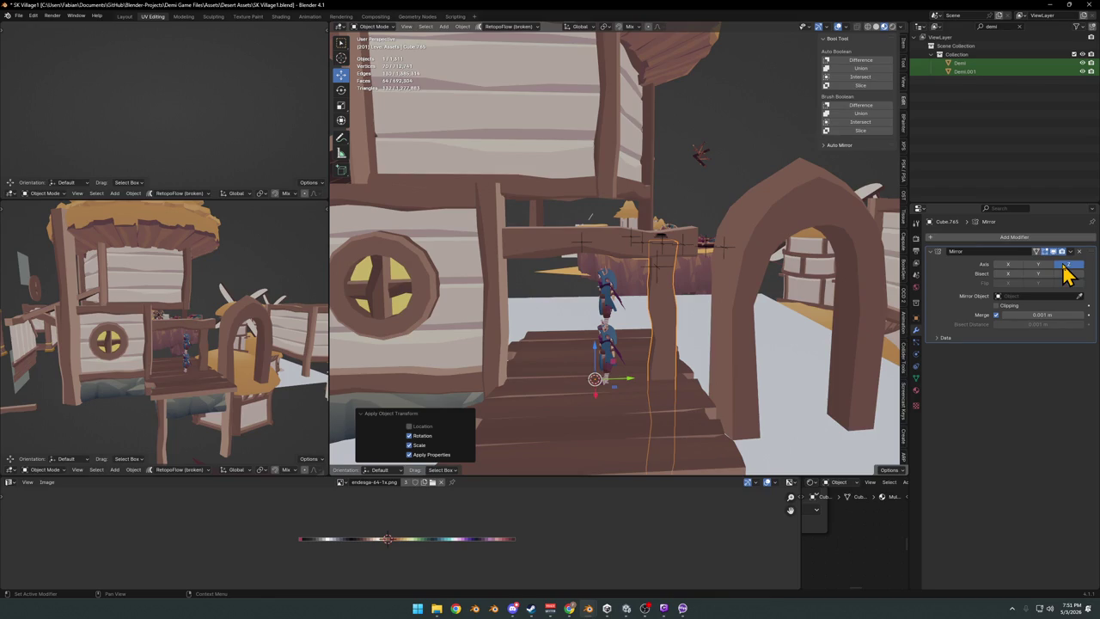
Enable Y mirroring to create the second post, then shift the posts along Y.
{"action": "left_click_drag", "start_coordinate": [1042, 274], "coordinate": [1016, 270]}
{"action": "mouse_move", "coordinate": [661, 288]}
{"action": "middle_mouse_down"}
{"action": "mouse_move", "coordinate": [675, 290]}
{"action": "mouse_move", "coordinate": [644, 302]}
{"action": "mouse_move", "coordinate": [656, 309]}
{"action": "mouse_move", "coordinate": [640, 342]}
{"action": "middle_mouse_up"}
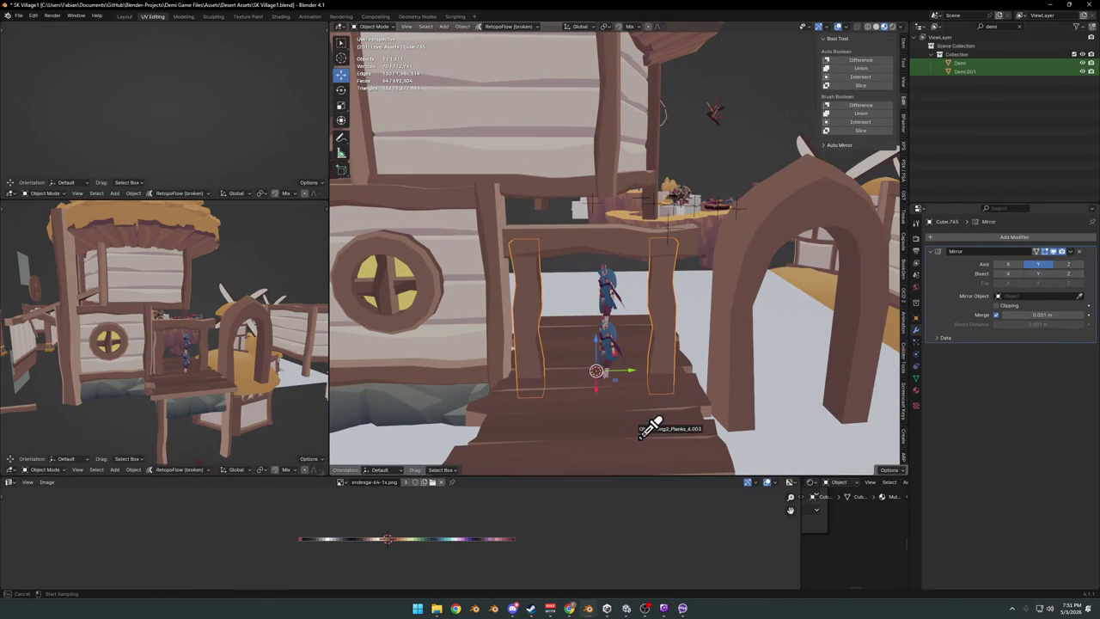
{"action": "key", "text": "g"}
{"action": "key", "text": "y"}
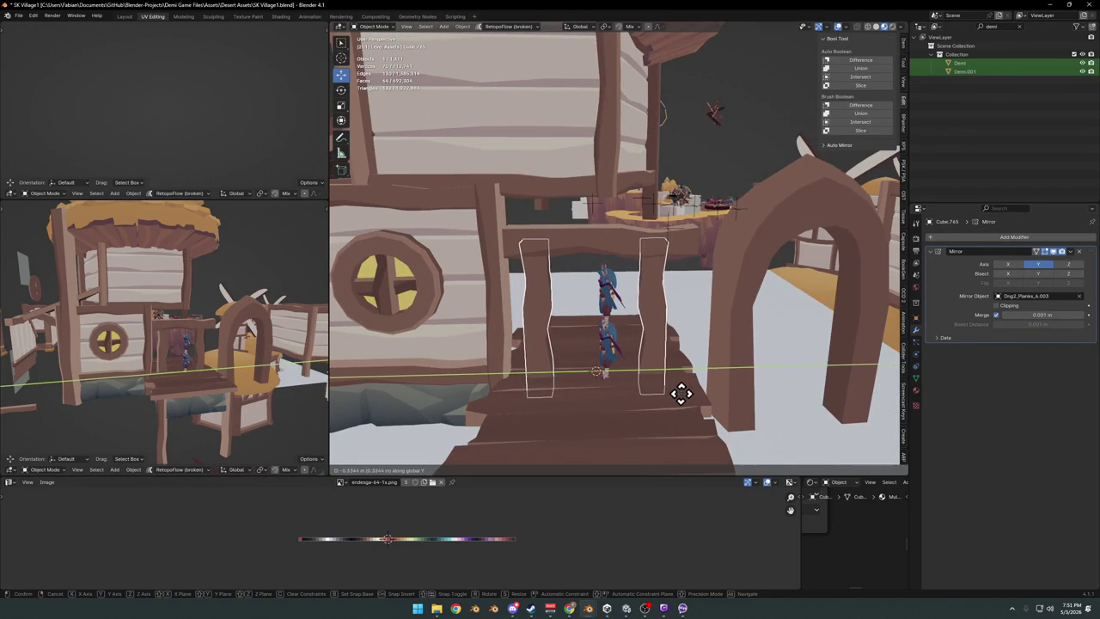
{"action": "left_click", "coordinate": [681, 392]}
{"action": "mouse_move", "coordinate": [655, 381]}
{"action": "middle_mouse_down"}
{"action": "mouse_move", "coordinate": [677, 356]}
{"action": "mouse_move", "coordinate": [663, 413]}
{"action": "mouse_move", "coordinate": [694, 381]}
{"action": "middle_mouse_up"}
{"action": "left_click", "coordinate": [670, 406]}
Duplicate the stair planks, stand them up 90° on Y, and shrink them to 0.564.
{"action": "key", "text": "shift+d"}
{"action": "key", "text": "Escape"}
{"action": "type", "text": "ry"}
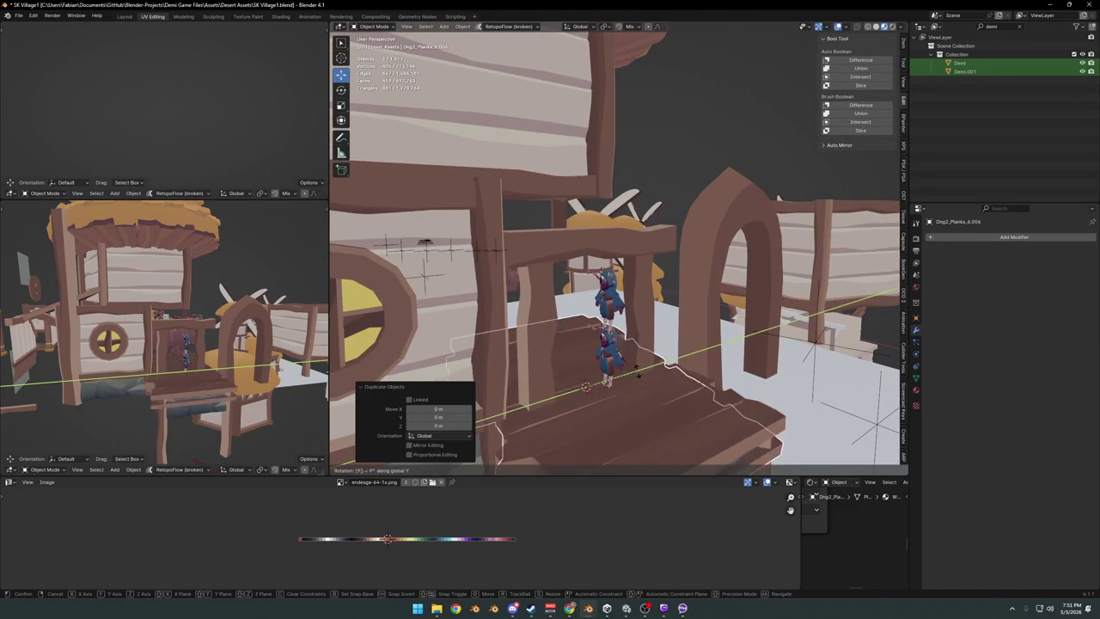
{"action": "type", "text": "0"}
{"action": "key", "text": "Return"}
{"action": "middle_click_drag", "start_coordinate": [593, 387], "coordinate": [724, 318]}
{"action": "key", "text": "s"}
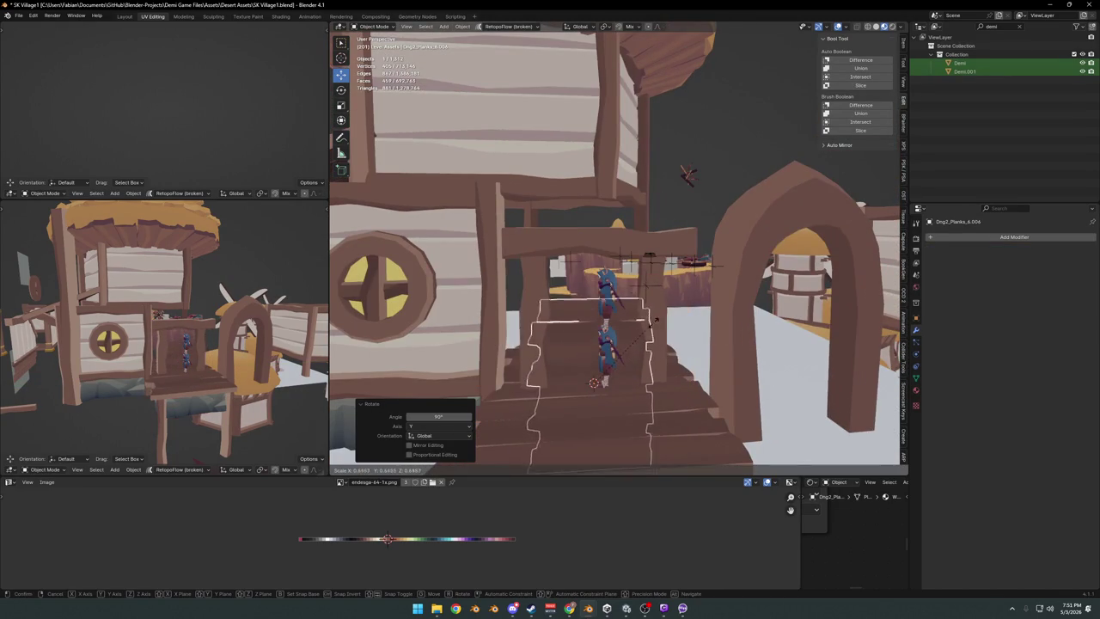
{"action": "left_click", "coordinate": [653, 324]}
Rotate the plank copy 90° about X and narrow it along Y.
{"action": "mouse_move", "coordinate": [675, 348]}
{"action": "middle_mouse_down"}
{"action": "mouse_move", "coordinate": [663, 355]}
{"action": "mouse_move", "coordinate": [670, 335]}
{"action": "middle_mouse_up"}
{"action": "key", "text": "r"}
{"action": "key", "text": "x"}
{"action": "key", "text": "9"}
{"action": "key", "text": "0"}
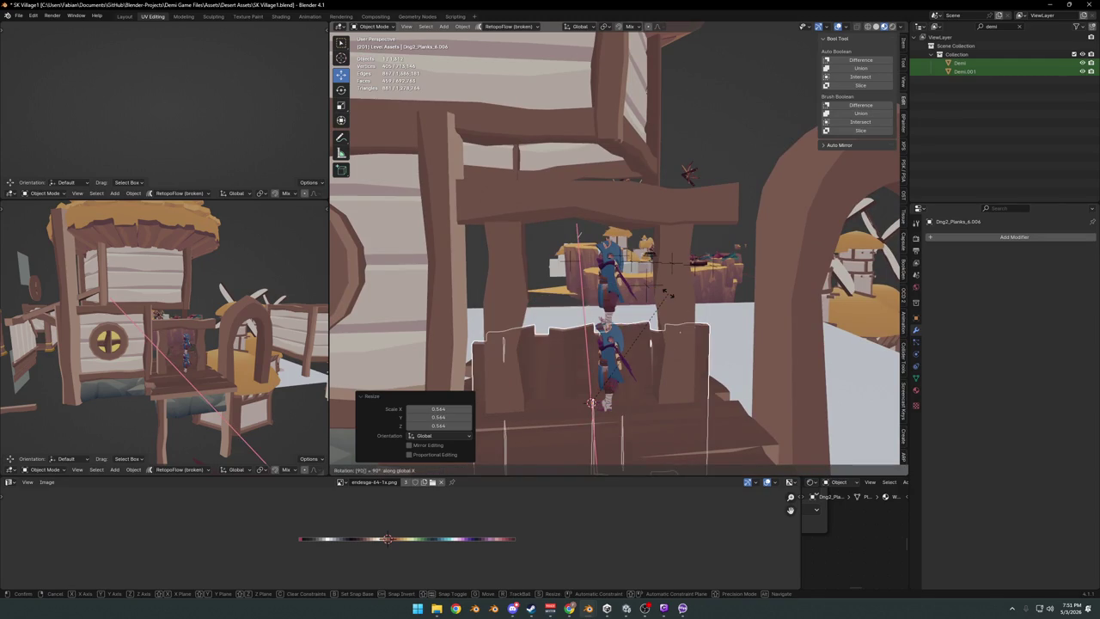
{"action": "key", "text": "Return"}
{"action": "key", "text": "s"}
{"action": "key", "text": "y"}
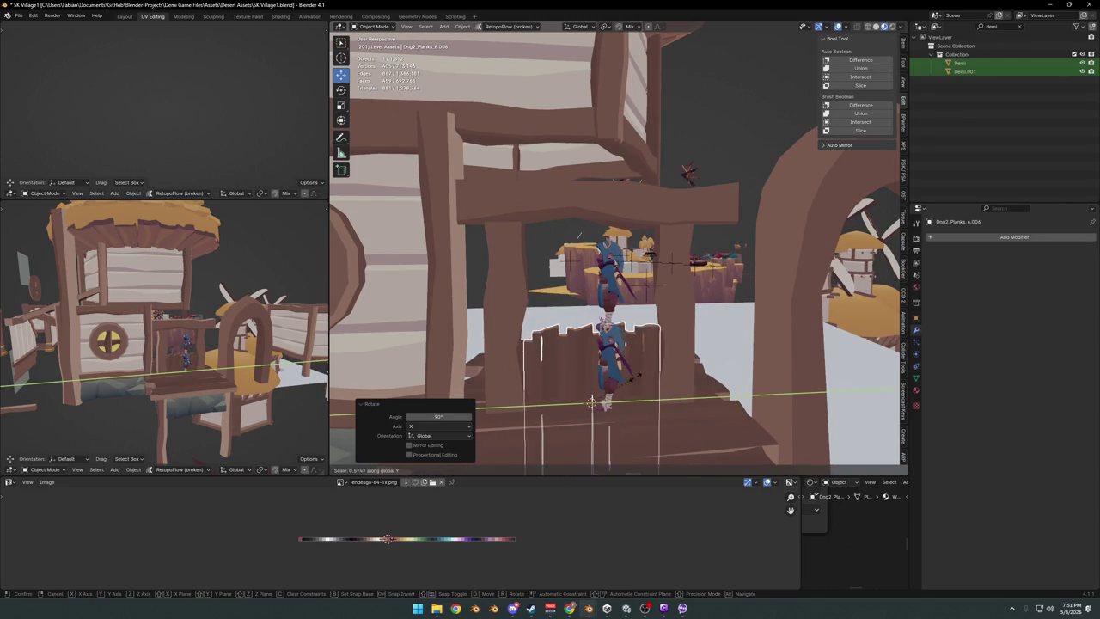
{"action": "left_click", "coordinate": [670, 417]}
Lift the plank door along Z into the doorway and stretch it to full height.
{"action": "key", "text": "g"}
{"action": "key", "text": "z"}
{"action": "left_click", "coordinate": [660, 320]}
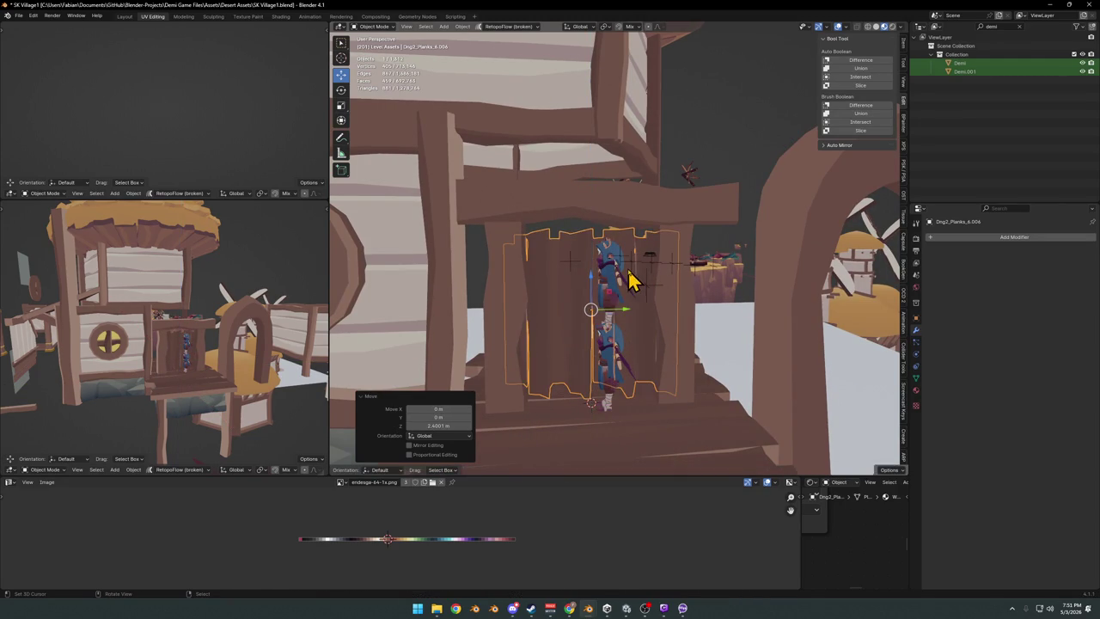
{"action": "middle_click_drag", "start_coordinate": [631, 276], "coordinate": [627, 258]}
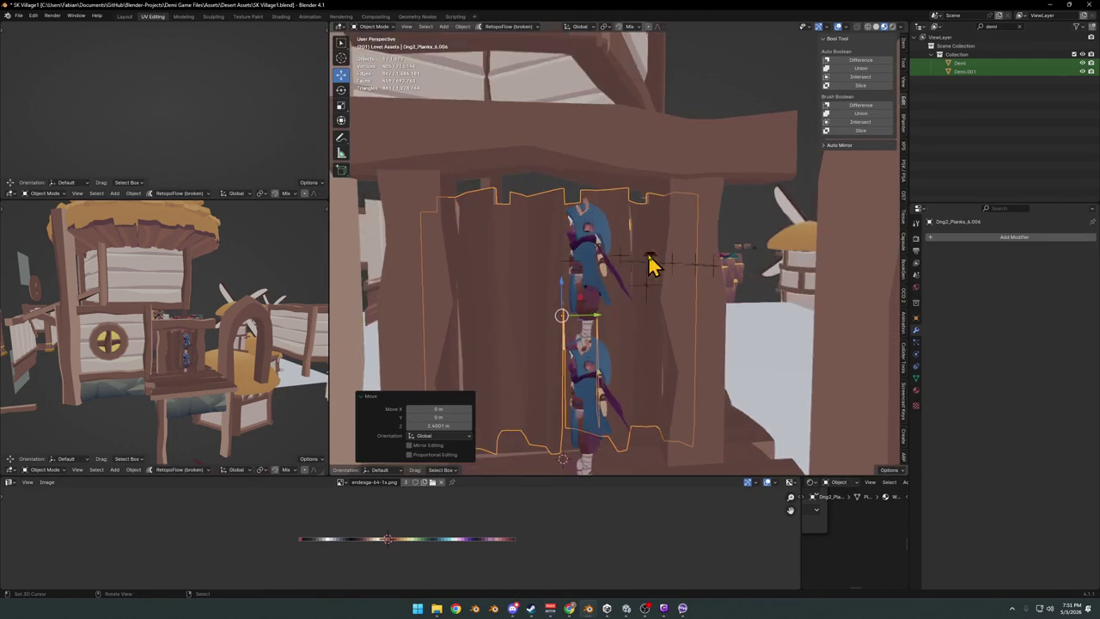
{"action": "key", "text": "s"}
{"action": "key", "text": "z"}
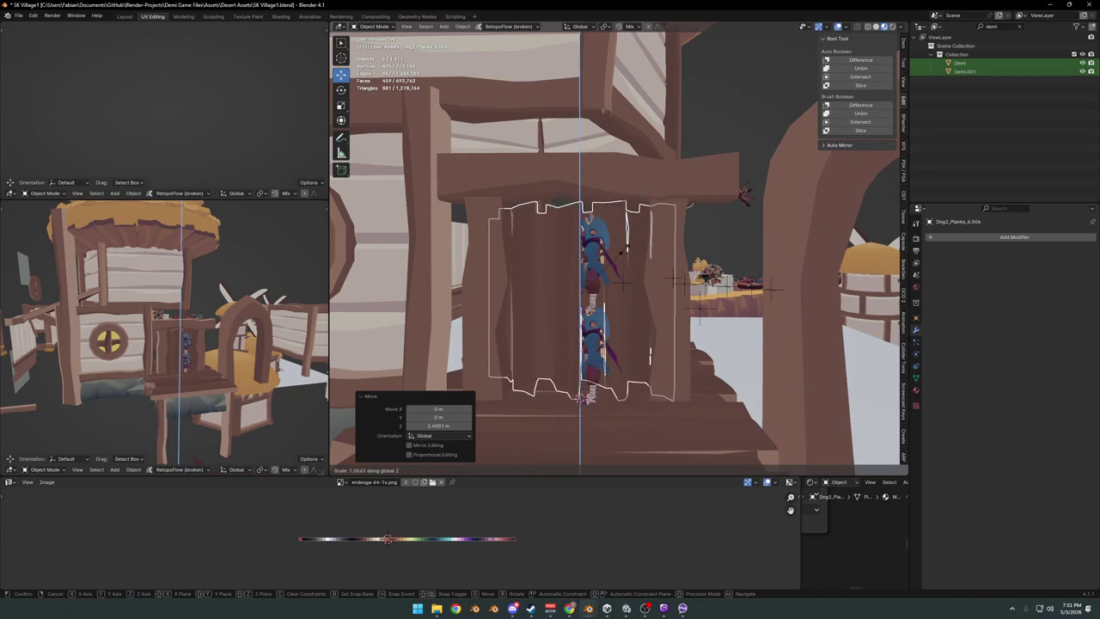
{"action": "left_click", "coordinate": [627, 242]}
{"action": "mouse_move", "coordinate": [633, 310]}
{"action": "middle_mouse_down"}
{"action": "mouse_move", "coordinate": [609, 311]}
{"action": "mouse_move", "coordinate": [617, 288]}
{"action": "mouse_move", "coordinate": [604, 294]}
{"action": "middle_mouse_up"}
Save SK Village1.blend and look over the new door.
{"action": "key", "text": "ctrl+s"}
{"action": "scroll", "coordinate": [596, 315], "scroll_direction": "down", "scroll_amount": 3}
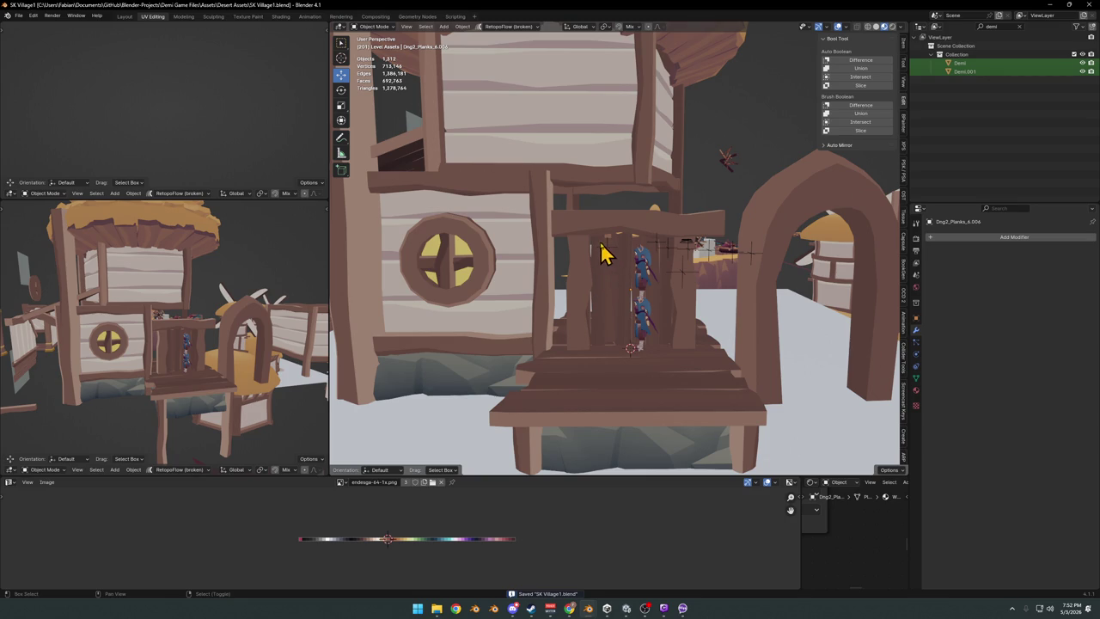
{"action": "scroll", "coordinate": [624, 231], "scroll_direction": "up", "scroll_amount": 3}
{"action": "mouse_move", "coordinate": [631, 246]}
{"action": "middle_mouse_down"}
{"action": "mouse_move", "coordinate": [653, 243]}
{"action": "mouse_move", "coordinate": [658, 209]}
{"action": "middle_mouse_up"}
Raise the beam above the door along Z.
{"action": "left_click", "coordinate": [658, 208]}
{"action": "key", "text": "g"}
{"action": "key", "text": "z"}
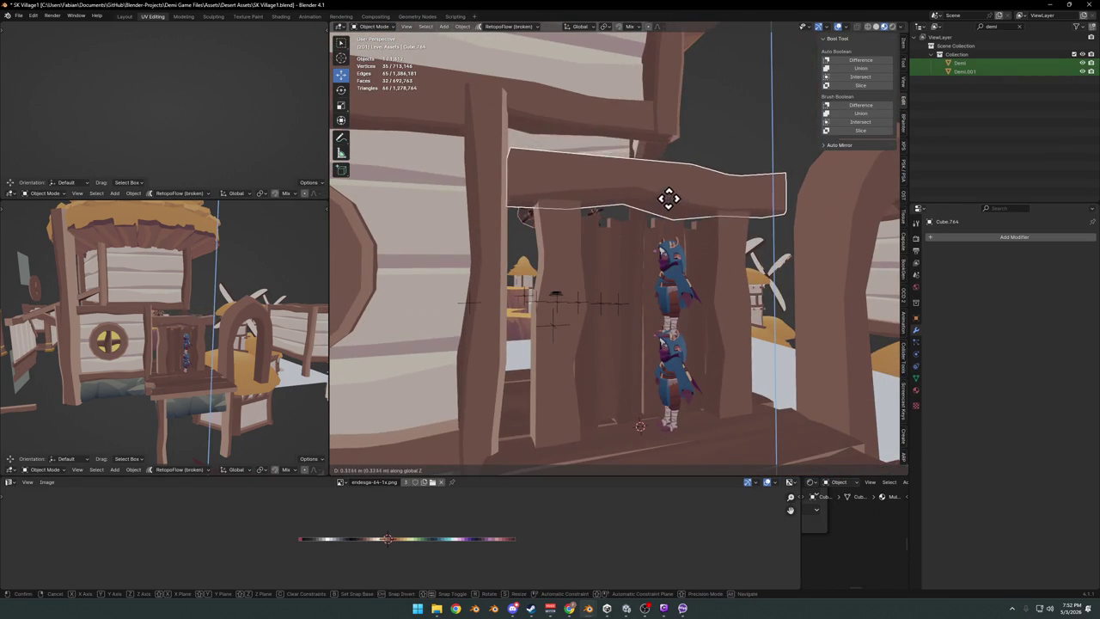
{"action": "left_click", "coordinate": [732, 255]}
Bevel an edge loop into a strip on the mirrored door post and shift its UVs along X.
{"action": "left_click", "coordinate": [732, 255]}
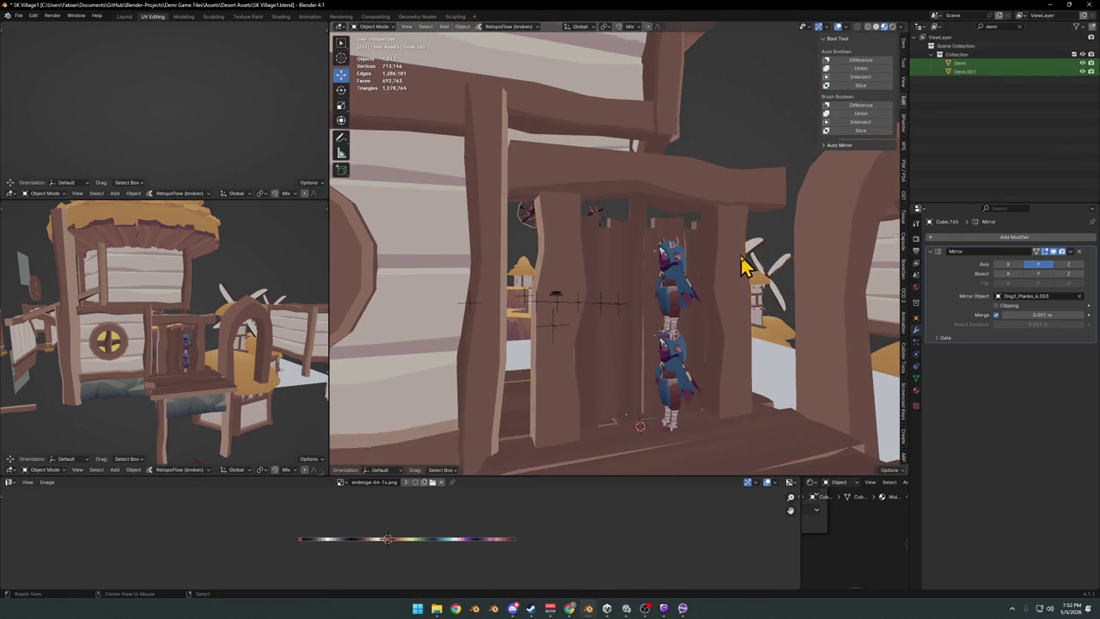
{"action": "key", "text": "Tab"}
{"action": "key", "text": "ctrl+b"}
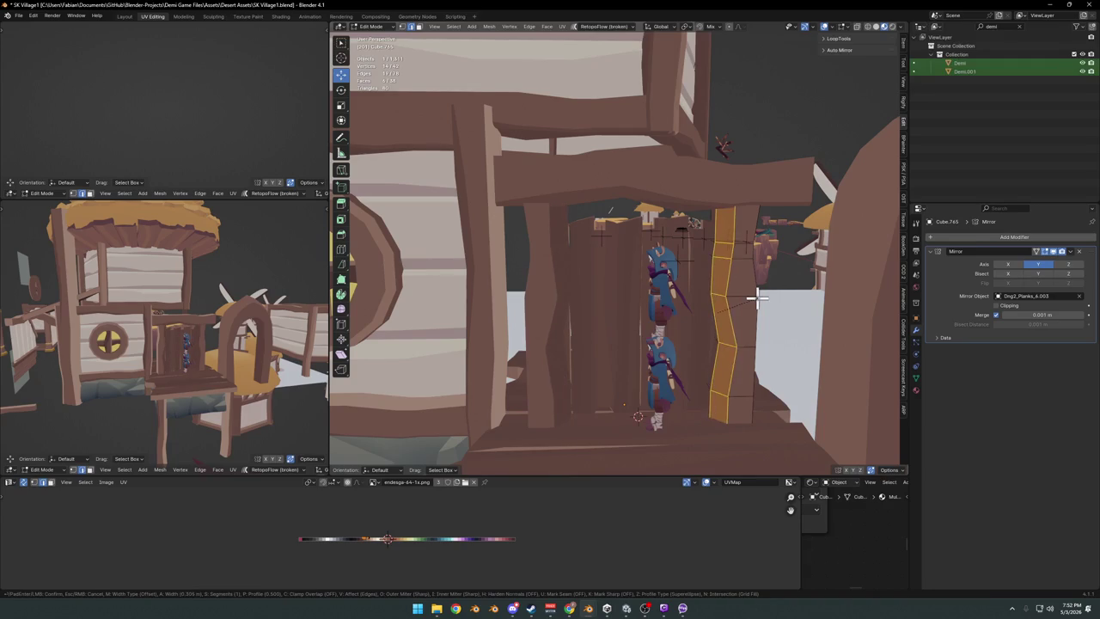
{"action": "key", "text": "g"}
{"action": "key", "text": "x"}
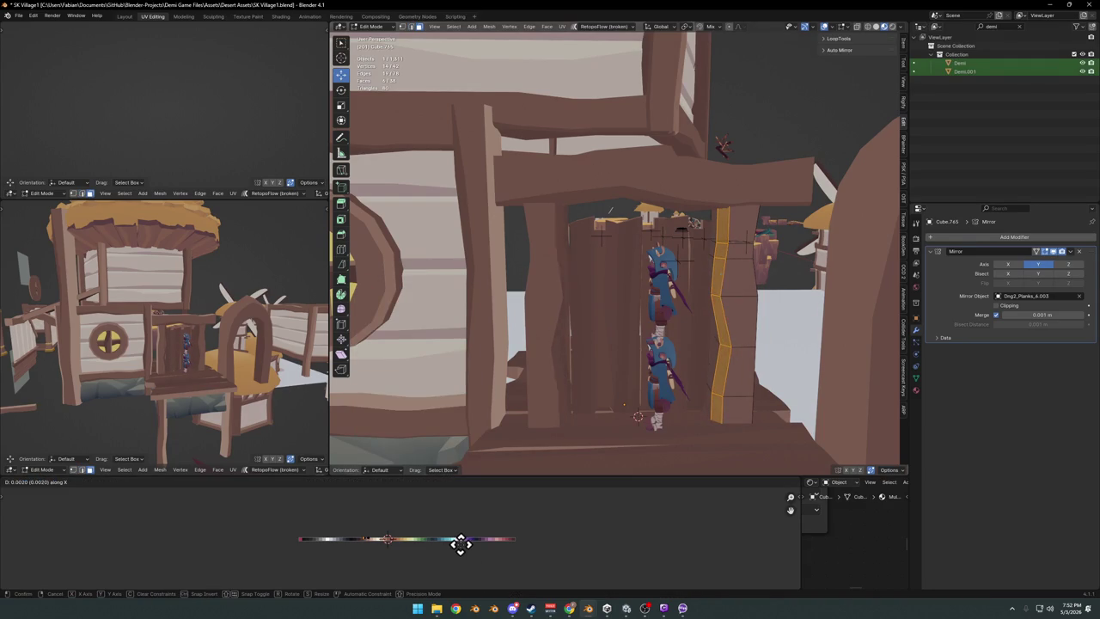
{"action": "left_click", "coordinate": [467, 542]}
Reselect the post's faces and nudge their UVs along X so the wood texture fits.
{"action": "mouse_move", "coordinate": [671, 210]}
{"action": "middle_mouse_down"}
{"action": "mouse_move", "coordinate": [656, 224]}
{"action": "mouse_move", "coordinate": [732, 292]}
{"action": "middle_mouse_up"}
{"action": "left_click", "coordinate": [733, 292], "text": "alt"}
{"action": "key", "text": "ctrl+z"}
{"action": "key", "text": "x"}
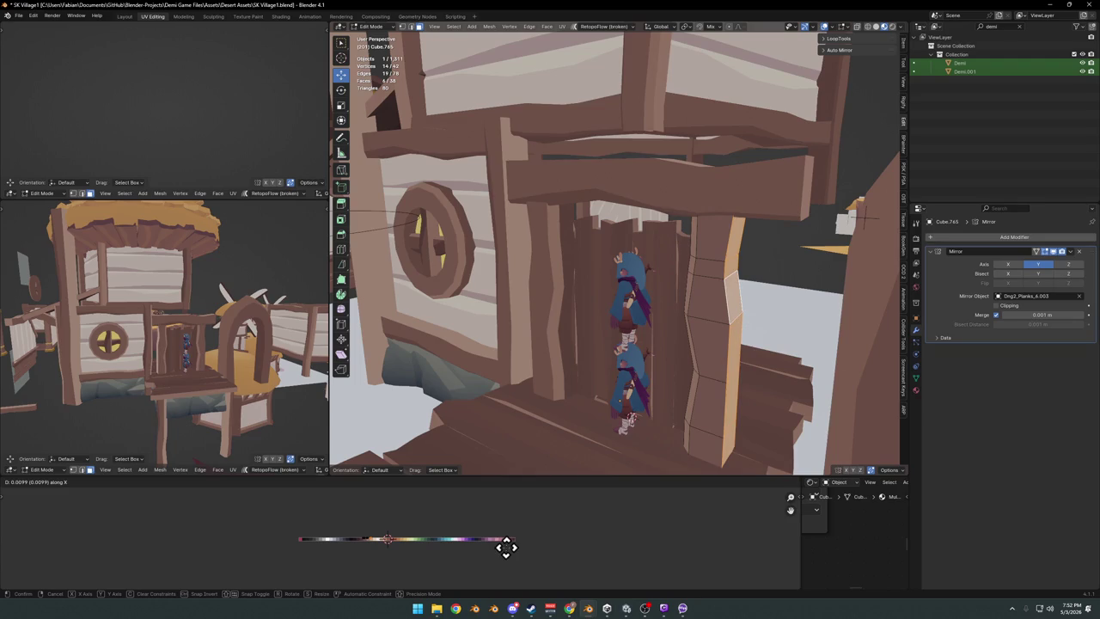
{"action": "left_click", "coordinate": [451, 549]}
{"action": "key", "text": "g"}
{"action": "key", "text": "x"}
{"action": "left_click", "coordinate": [531, 522]}
{"action": "key", "text": "Tab"}
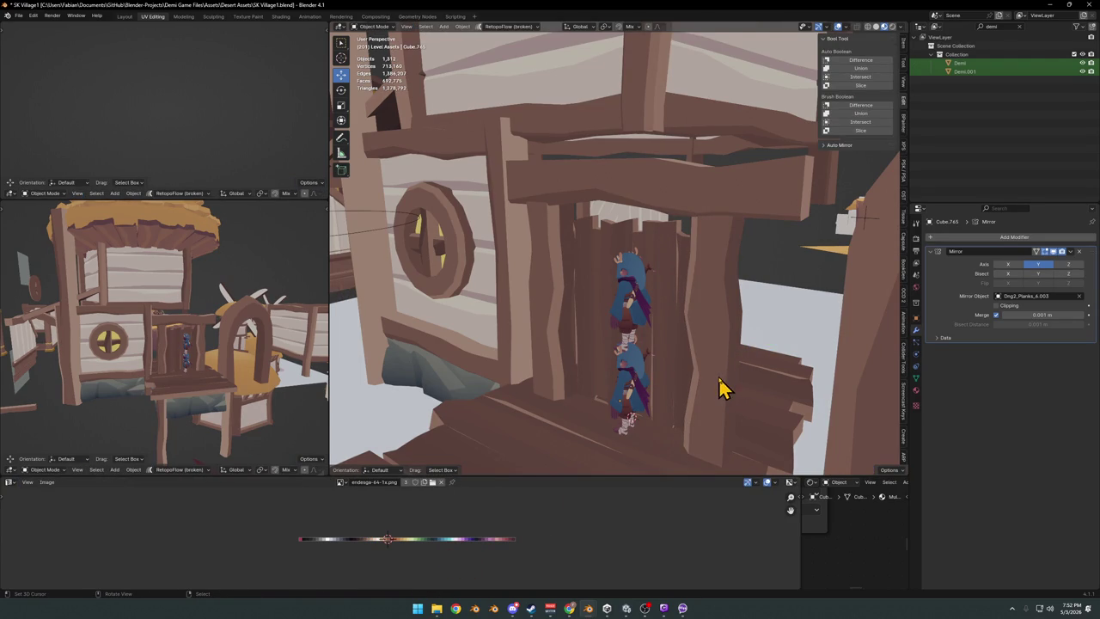
Bevel the right door post's edges by 0.122 m and save the file.
{"action": "left_click", "coordinate": [722, 390]}
{"action": "key", "text": "Tab"}
{"action": "middle_click_drag", "start_coordinate": [651, 364], "coordinate": [719, 359]}
{"action": "key", "text": "ctrl+s"}
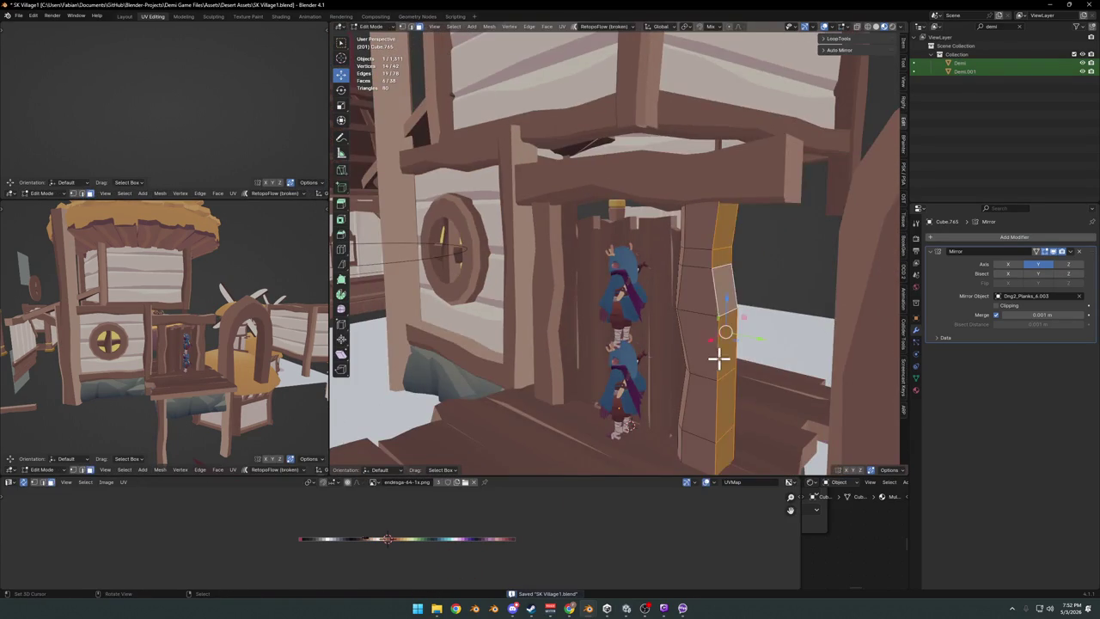
{"action": "key", "text": "ctrl+b"}
{"action": "left_click", "coordinate": [744, 344]}
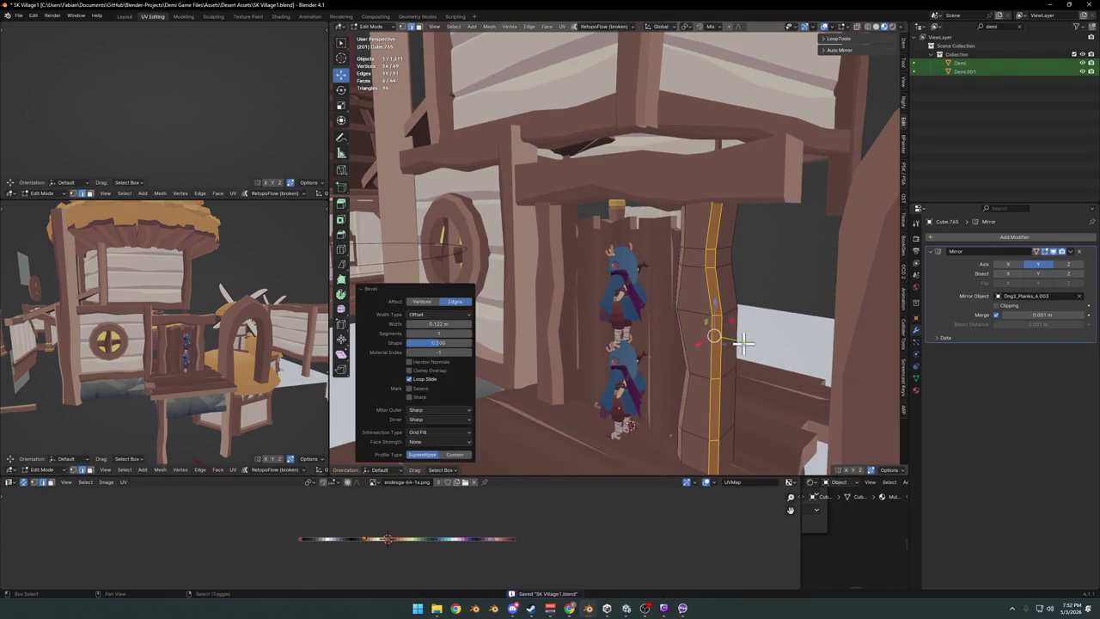
{"action": "key", "text": "alt+a"}
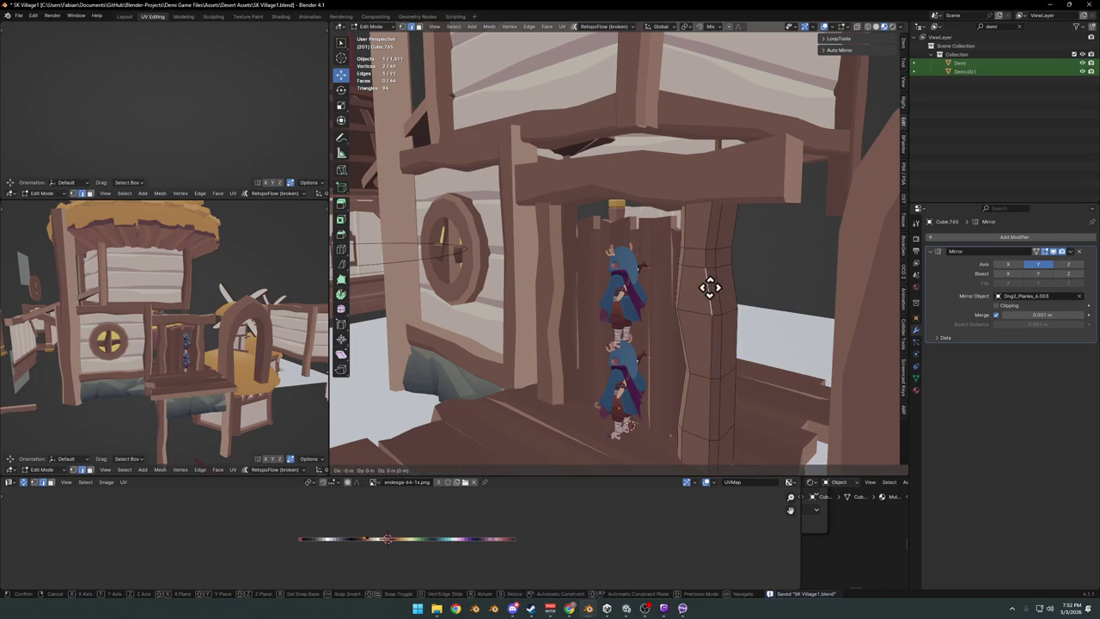
{"action": "mouse_move", "coordinate": [708, 298]}
{"action": "middle_mouse_down"}
{"action": "mouse_move", "coordinate": [657, 306]}
{"action": "mouse_move", "coordinate": [712, 307]}
{"action": "mouse_move", "coordinate": [625, 334]}
{"action": "middle_mouse_up"}
{"action": "key", "text": "Tab"}
{"action": "key", "text": "ctrl+s"}
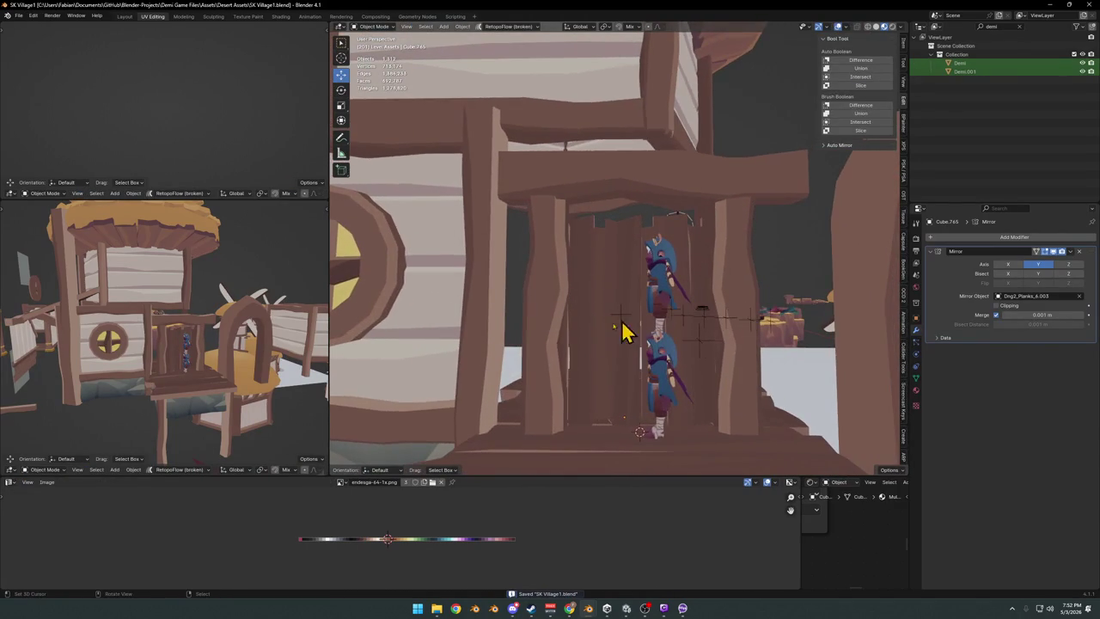
Slide the white block along X behind the doorway and enlarge it in Y and Z.
{"action": "left_click", "coordinate": [738, 378]}
{"action": "middle_click_drag", "start_coordinate": [698, 348], "coordinate": [706, 299]}
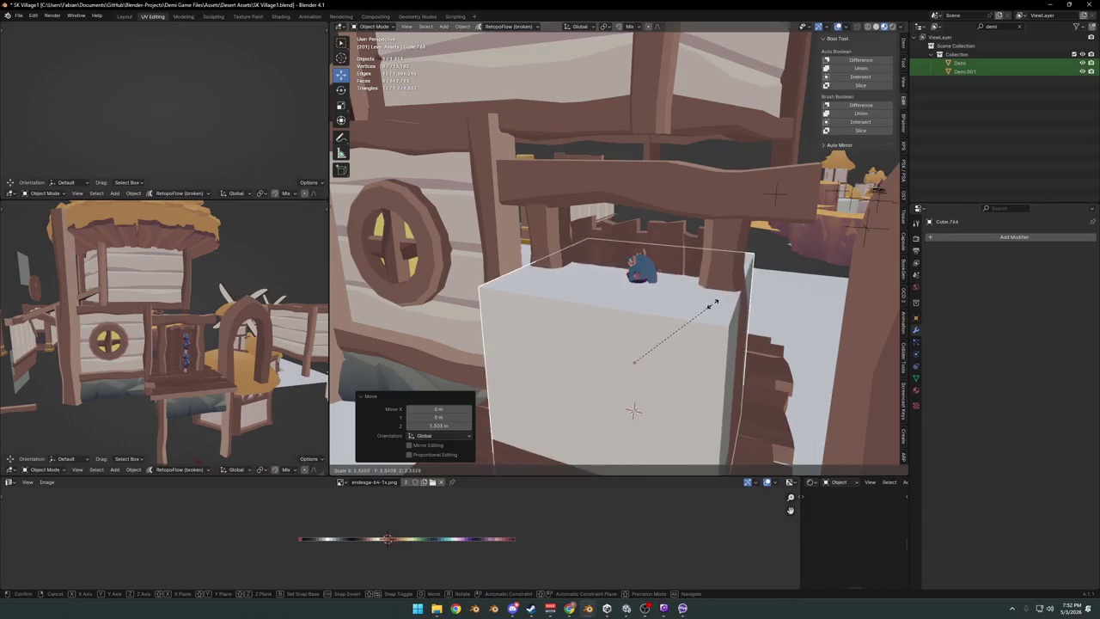
{"action": "key", "text": "g"}
{"action": "key", "text": "x"}
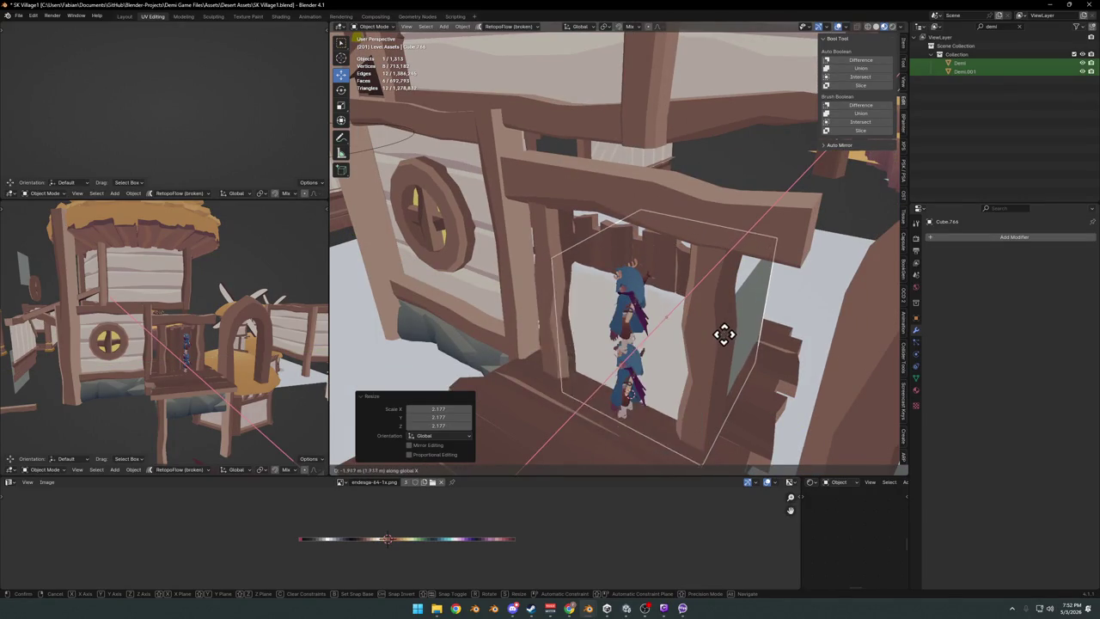
{"action": "left_click", "coordinate": [688, 379]}
{"action": "key", "text": "g"}
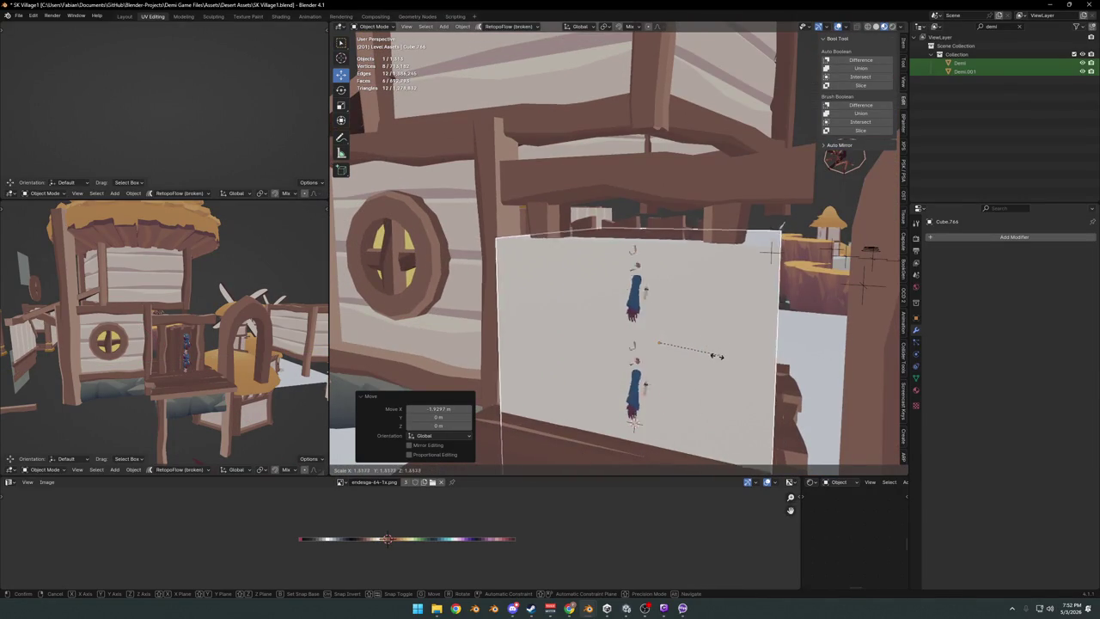
{"action": "key", "text": "shift+x"}
{"action": "left_click", "coordinate": [694, 369]}
Raise the block along Z and stretch it to the new height.
{"action": "mouse_move", "coordinate": [695, 368]}
{"action": "middle_mouse_down"}
{"action": "mouse_move", "coordinate": [680, 373]}
{"action": "mouse_move", "coordinate": [665, 283]}
{"action": "middle_mouse_up"}
{"action": "key", "text": "g"}
{"action": "key", "text": "z"}
{"action": "left_click", "coordinate": [685, 392]}
{"action": "key", "text": "s"}
{"action": "key", "text": "z"}
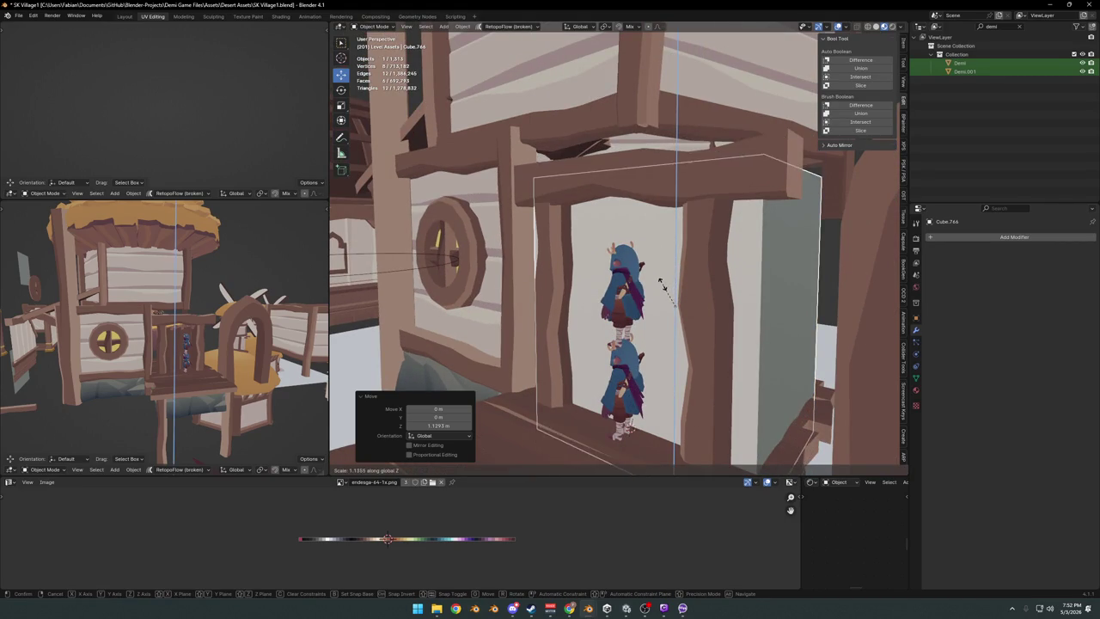
{"action": "left_click", "coordinate": [660, 282]}
Delete the block's stray face, flip all its normals, and select the door planks.
{"action": "key", "text": "Tab"}
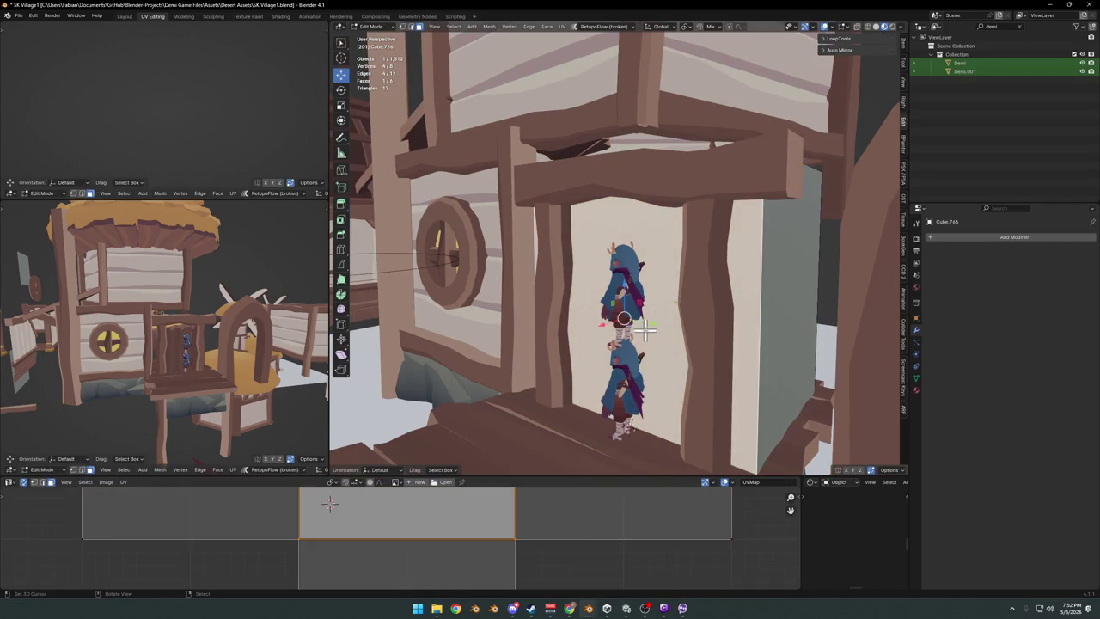
{"action": "key", "text": "x"}
{"action": "left_click", "coordinate": [637, 348]}
{"action": "key", "text": "a"}
{"action": "key", "text": "alt+n"}
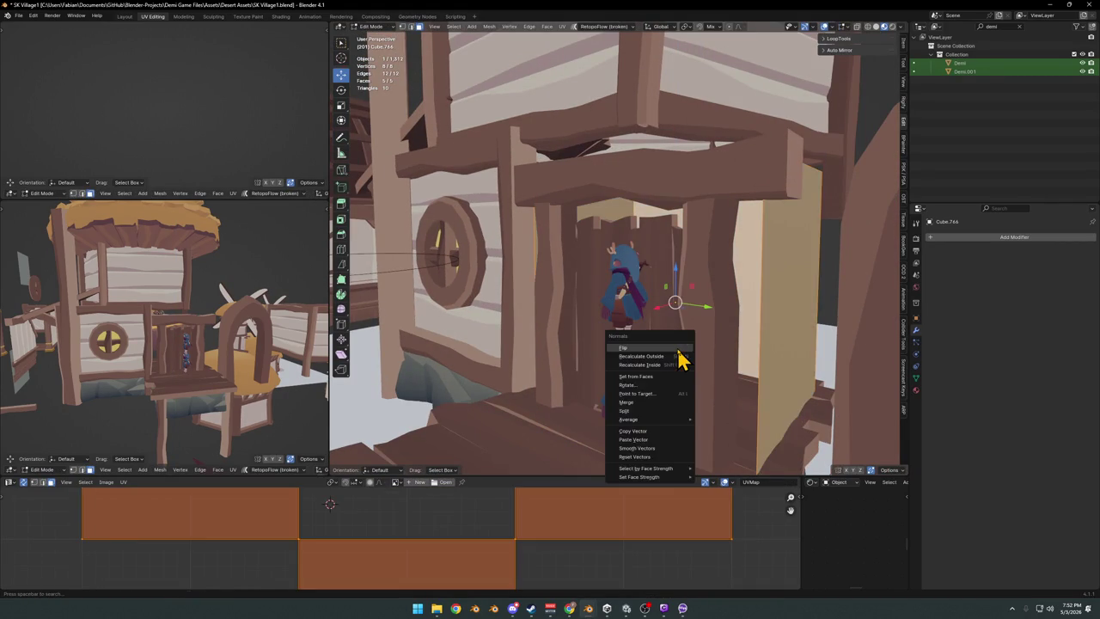
{"action": "left_click", "coordinate": [677, 348]}
{"action": "mouse_move", "coordinate": [679, 352]}
{"action": "middle_mouse_down"}
{"action": "mouse_move", "coordinate": [761, 344]}
{"action": "mouse_move", "coordinate": [646, 319]}
{"action": "middle_mouse_up"}
{"action": "key", "text": "Tab"}
{"action": "scroll", "coordinate": [692, 335], "scroll_direction": "down", "scroll_amount": 3}
{"action": "left_click", "coordinate": [649, 316]}
Raise the door planks and stretch them vertically along Z.
{"action": "key", "text": "g"}
{"action": "key", "text": "z"}
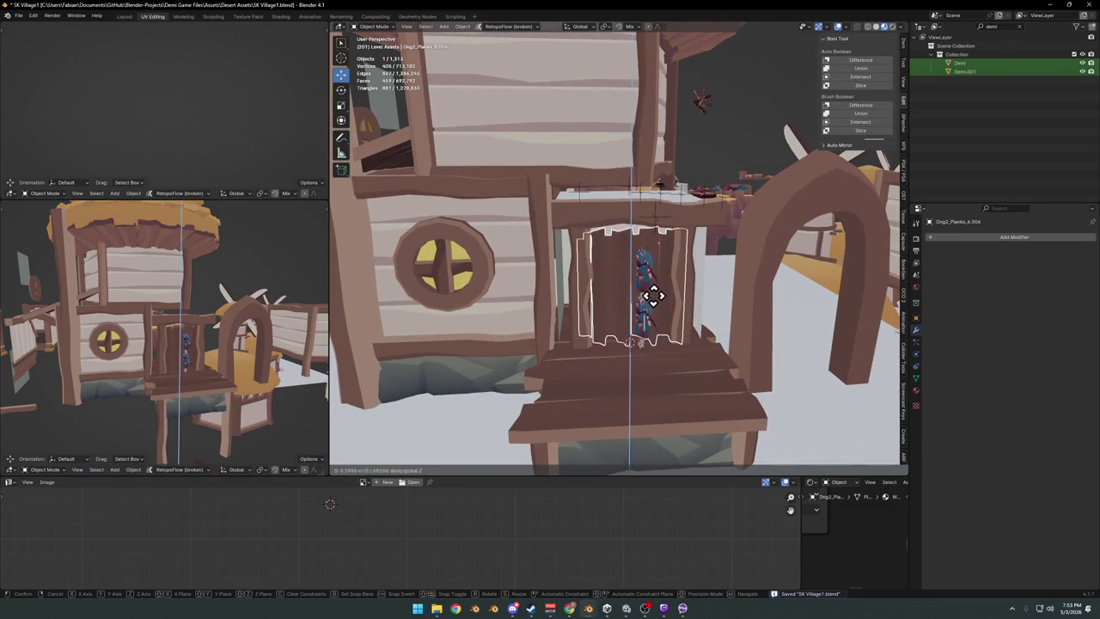
{"action": "left_click", "coordinate": [653, 299]}
{"action": "key", "text": "s"}
{"action": "key", "text": "z"}
{"action": "left_click", "coordinate": [657, 270]}
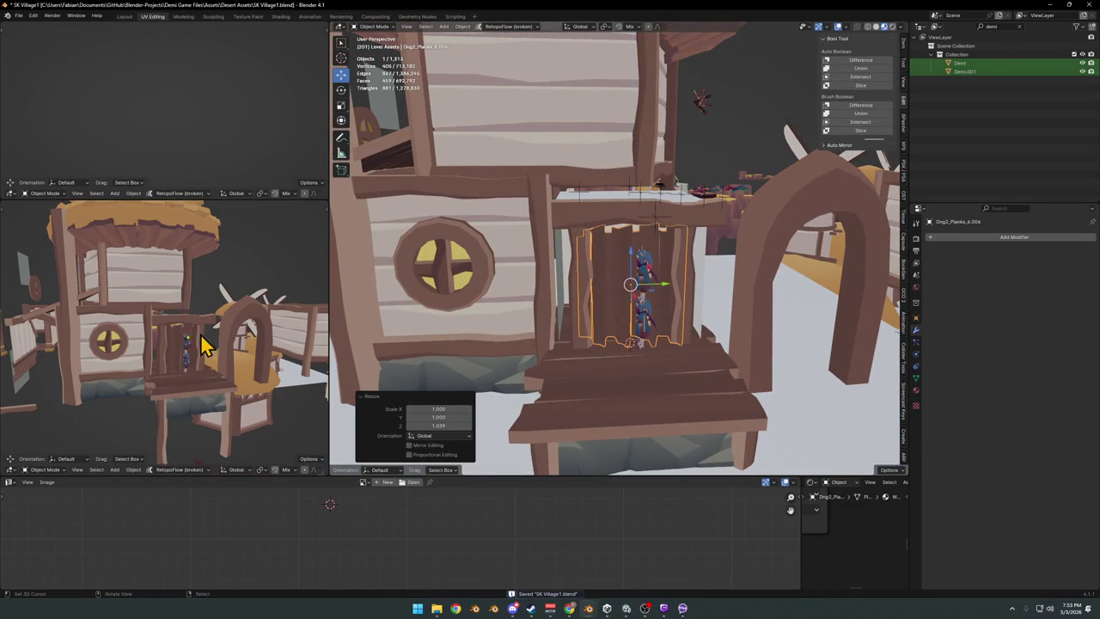
{"action": "scroll", "coordinate": [177, 356], "scroll_direction": "up", "scroll_amount": 4}
{"action": "mouse_move", "coordinate": [177, 356]}
{"action": "middle_mouse_down"}
{"action": "mouse_move", "coordinate": [209, 344]}
{"action": "mouse_move", "coordinate": [169, 344]}
{"action": "mouse_move", "coordinate": [199, 337]}
{"action": "middle_mouse_up"}
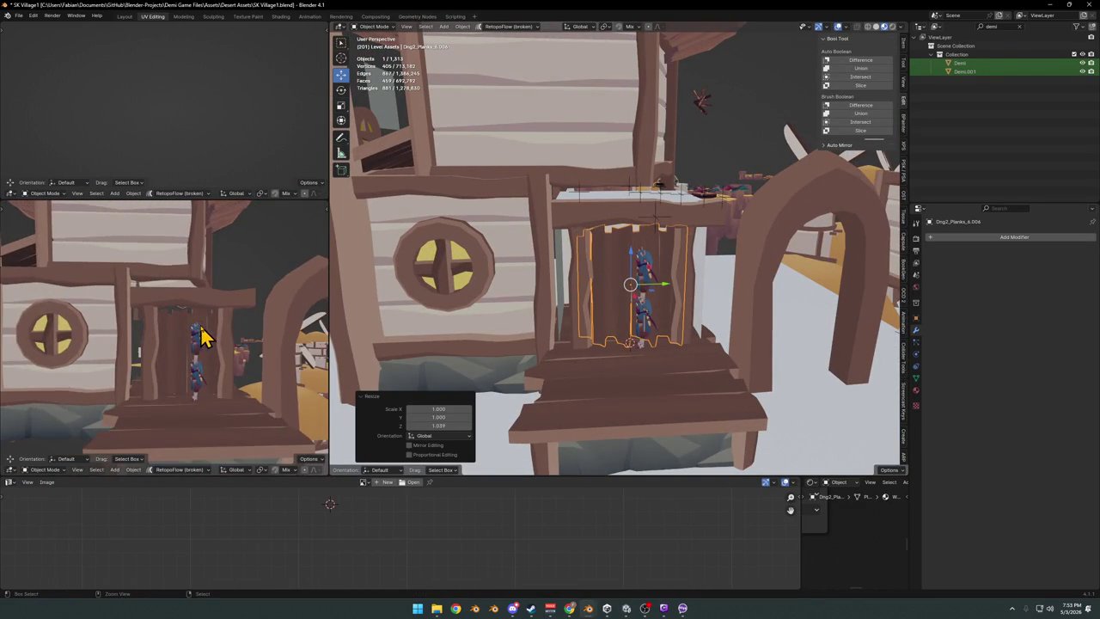
In Edit Mode, shift the door mesh along X, scale it on Y, then shrink it uniformly to 0.667.
{"action": "key", "text": "Tab"}
{"action": "key", "text": "g"}
{"action": "key", "text": "x"}
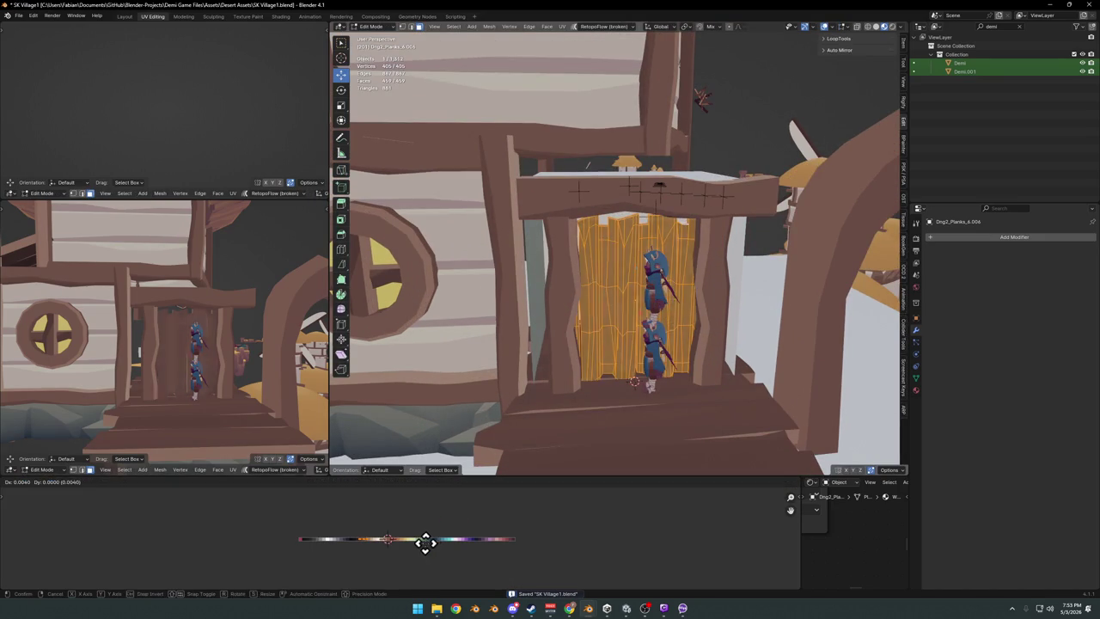
{"action": "left_click", "coordinate": [398, 539]}
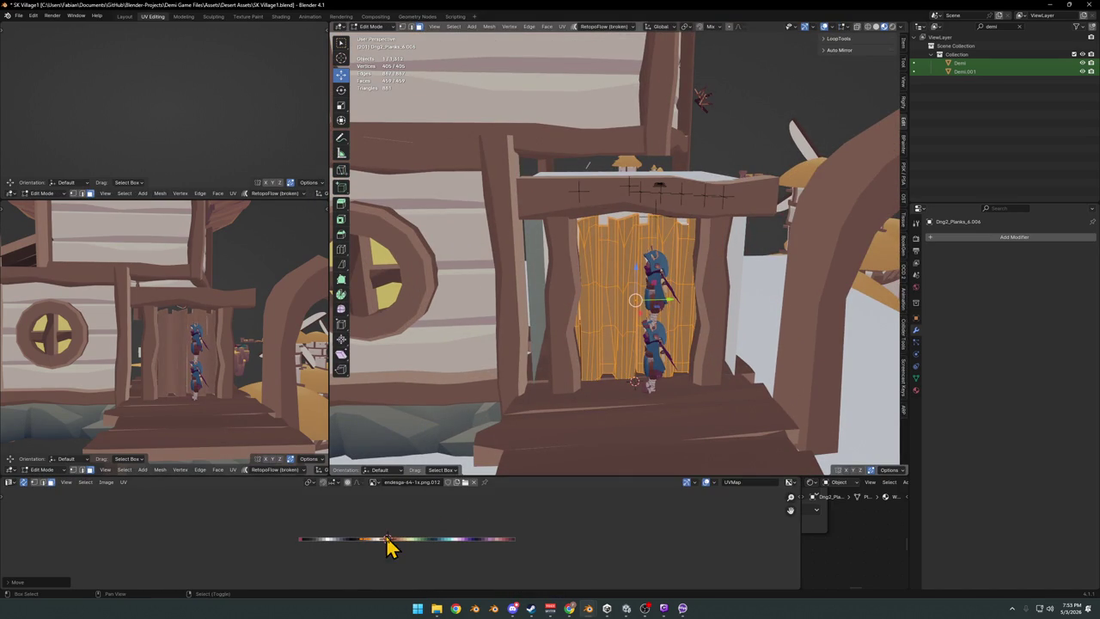
{"action": "scroll", "coordinate": [680, 380], "scroll_direction": "up", "scroll_amount": 3}
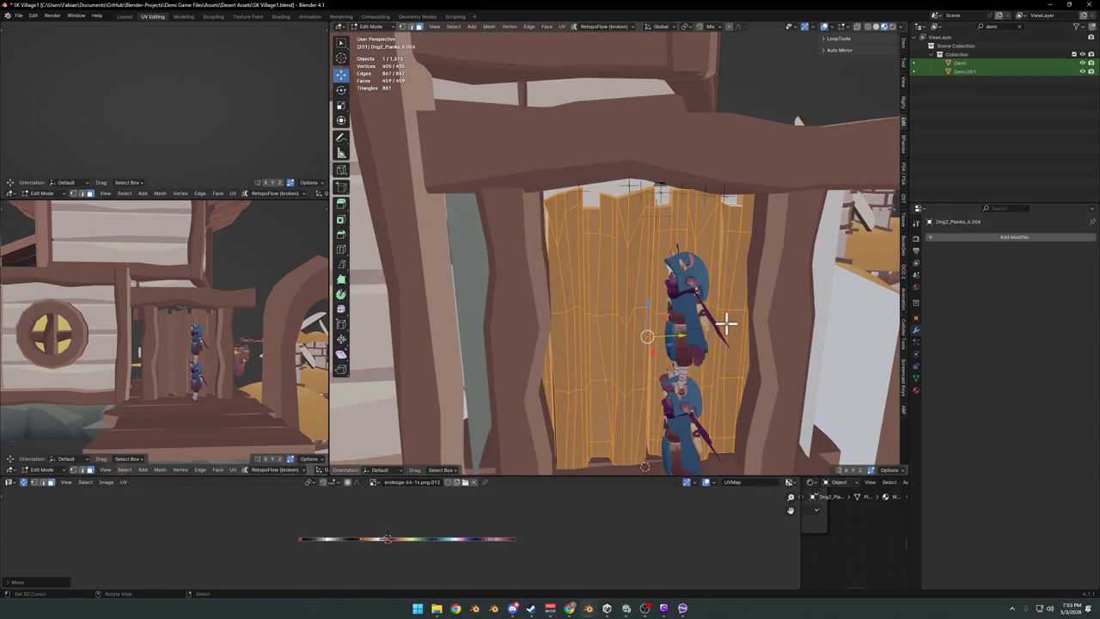
{"action": "key", "text": "s"}
{"action": "key", "text": "x"}
{"action": "key", "text": "y"}
{"action": "left_click", "coordinate": [739, 320]}
{"action": "type", "text": "s"}
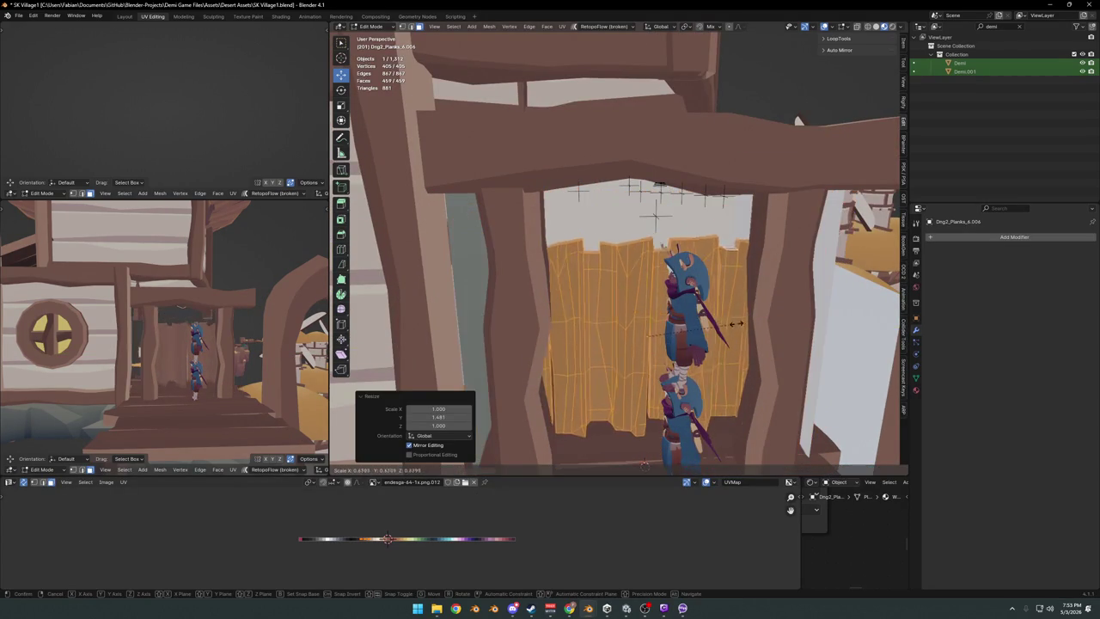
{"action": "type", "text": "0.667"}
{"action": "key", "text": "Return"}
Raise the planks and place a duplicate set lower in the doorway, then leave Edit Mode.
{"action": "key", "text": "g"}
{"action": "key", "text": "z"}
{"action": "left_click", "coordinate": [658, 253]}
{"action": "key", "text": "shift+d"}
{"action": "key", "text": "z"}
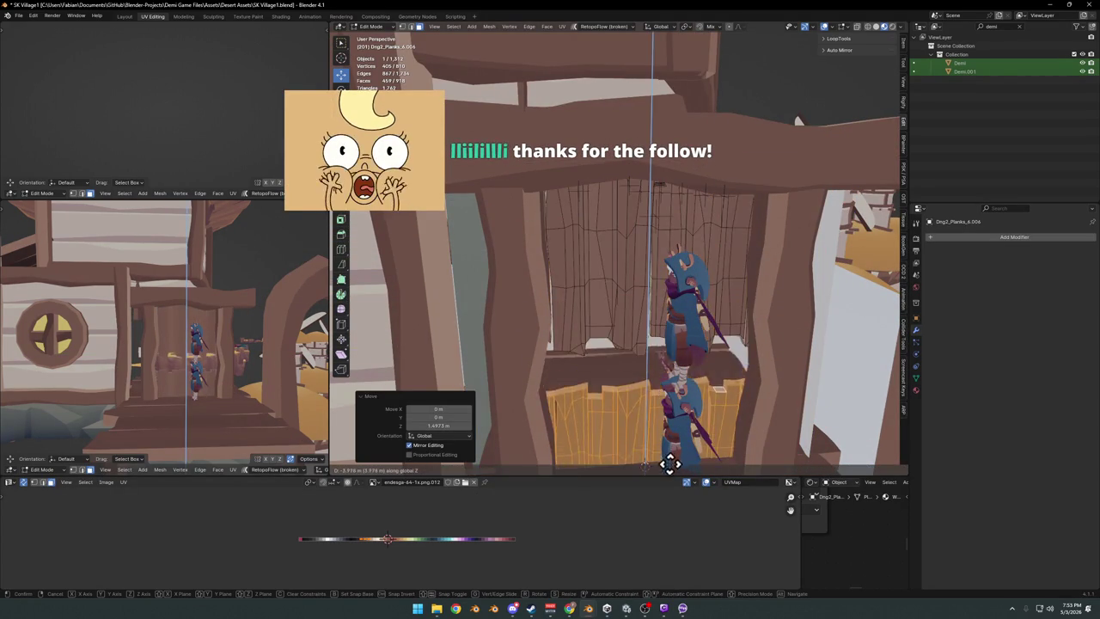
{"action": "left_click", "coordinate": [662, 418]}
{"action": "middle_click_drag", "start_coordinate": [215, 348], "coordinate": [253, 336]}
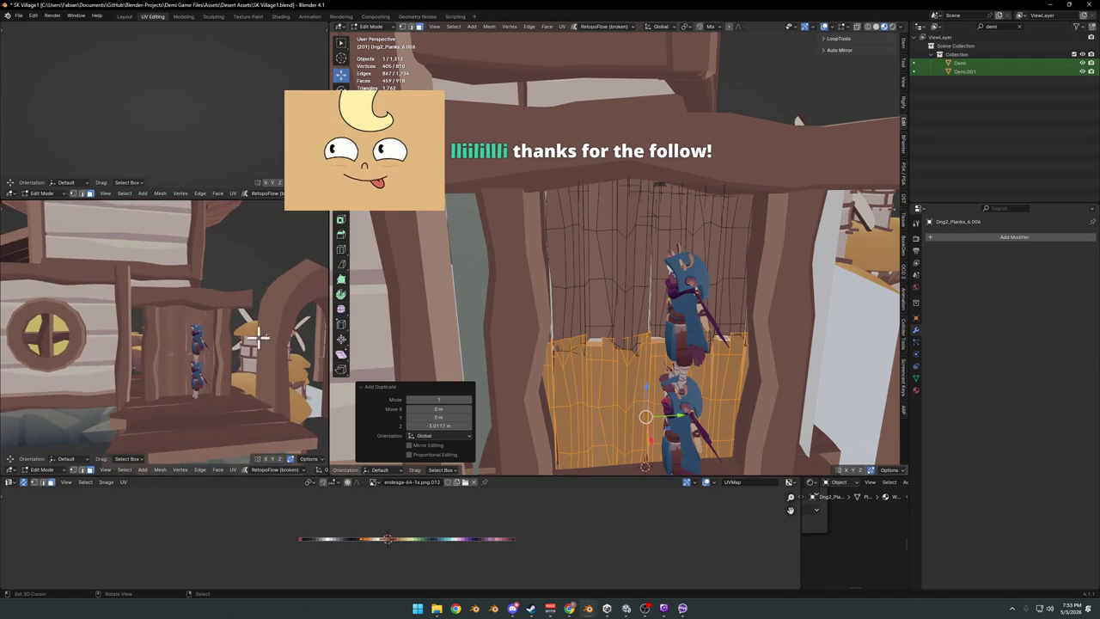
{"action": "key", "text": "Tab"}
Save SK Village1.blend, then select the character and cancel an attempted move.
{"action": "scroll", "coordinate": [694, 287], "scroll_direction": "down", "scroll_amount": 3}
{"action": "middle_click_drag", "start_coordinate": [704, 187], "coordinate": [685, 275]}
{"action": "key", "text": "ctrl+s"}
{"action": "middle_click_drag", "start_coordinate": [651, 309], "coordinate": [649, 315]}
{"action": "left_click", "coordinate": [648, 315]}
{"action": "key", "text": "g"}
{"action": "key", "text": "shift+z"}
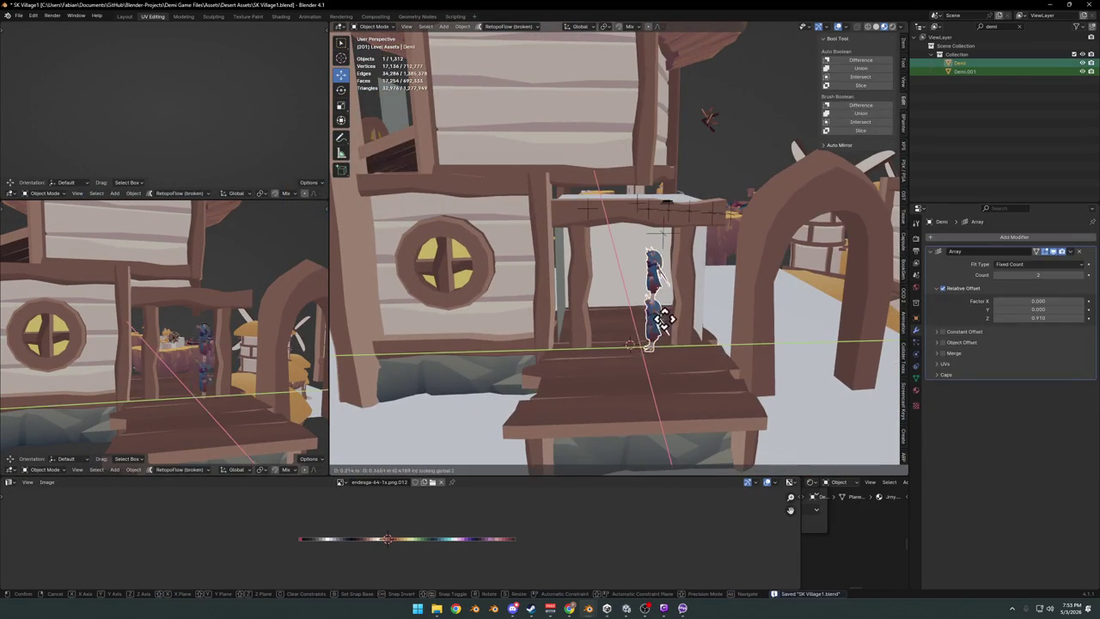
{"action": "right_click", "coordinate": [706, 343]}
Delete the floor face of the doorway backdrop panel in Edit Mode.
{"action": "left_click", "coordinate": [633, 282]}
{"action": "key", "text": "KP_Decimal"}
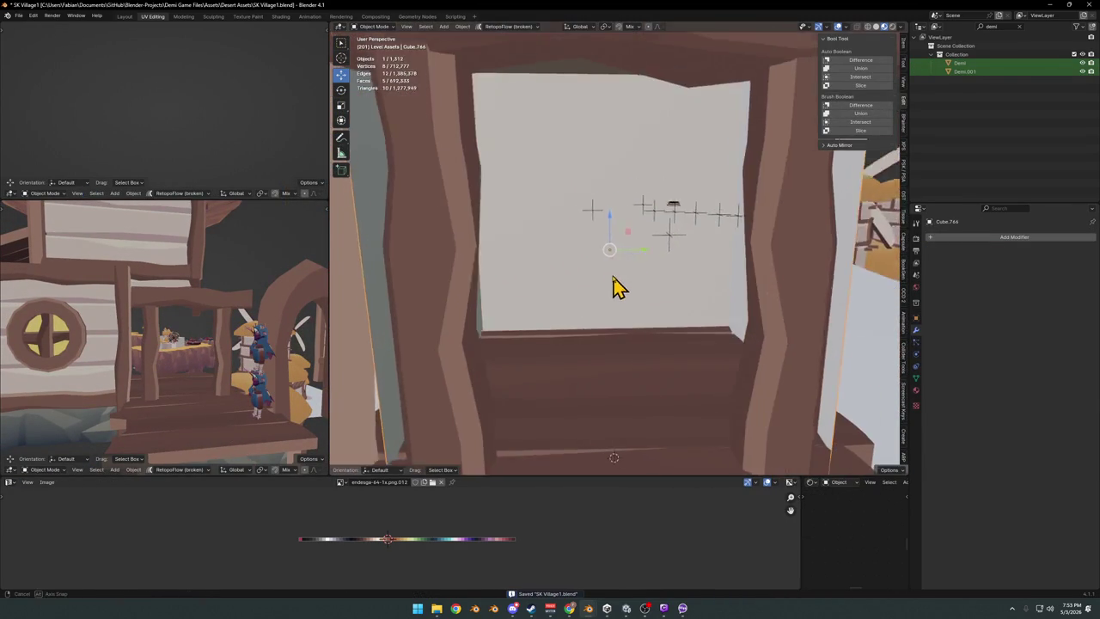
{"action": "key", "text": "Tab"}
{"action": "left_click", "coordinate": [676, 404]}
{"action": "key", "text": "g"}
{"action": "key", "text": "z"}
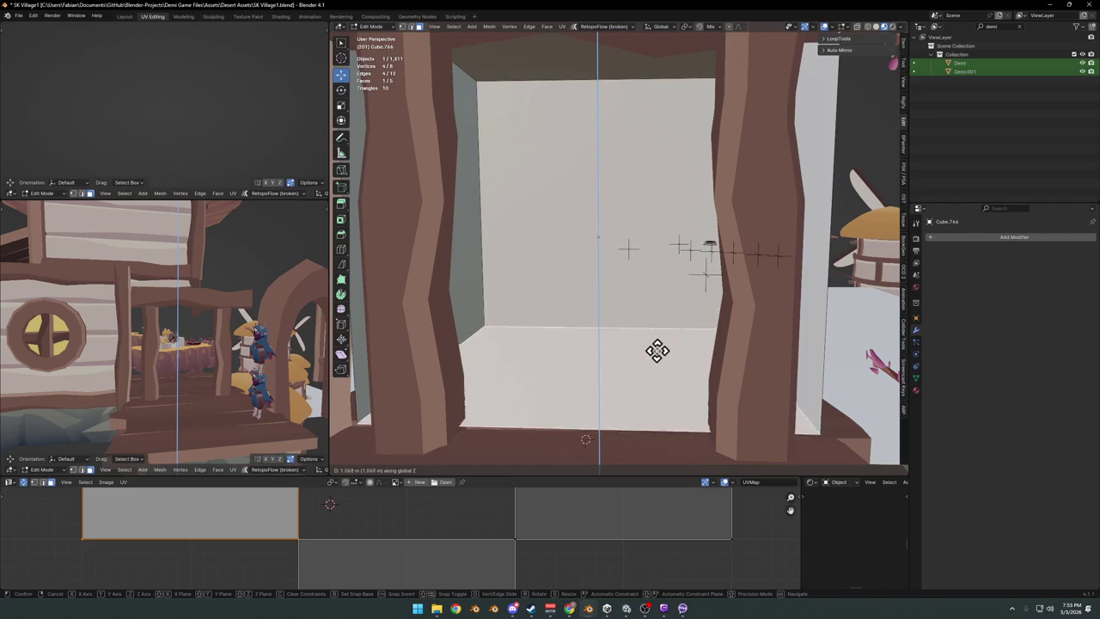
{"action": "right_click", "coordinate": [656, 355]}
{"action": "key", "text": "x"}
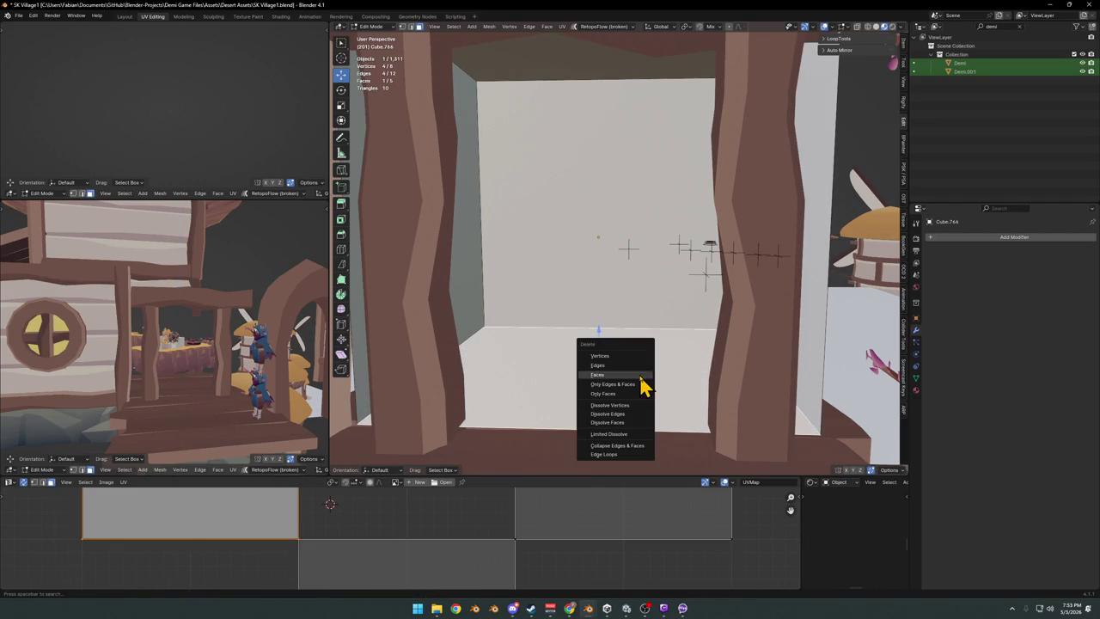
{"action": "left_click", "coordinate": [633, 376]}
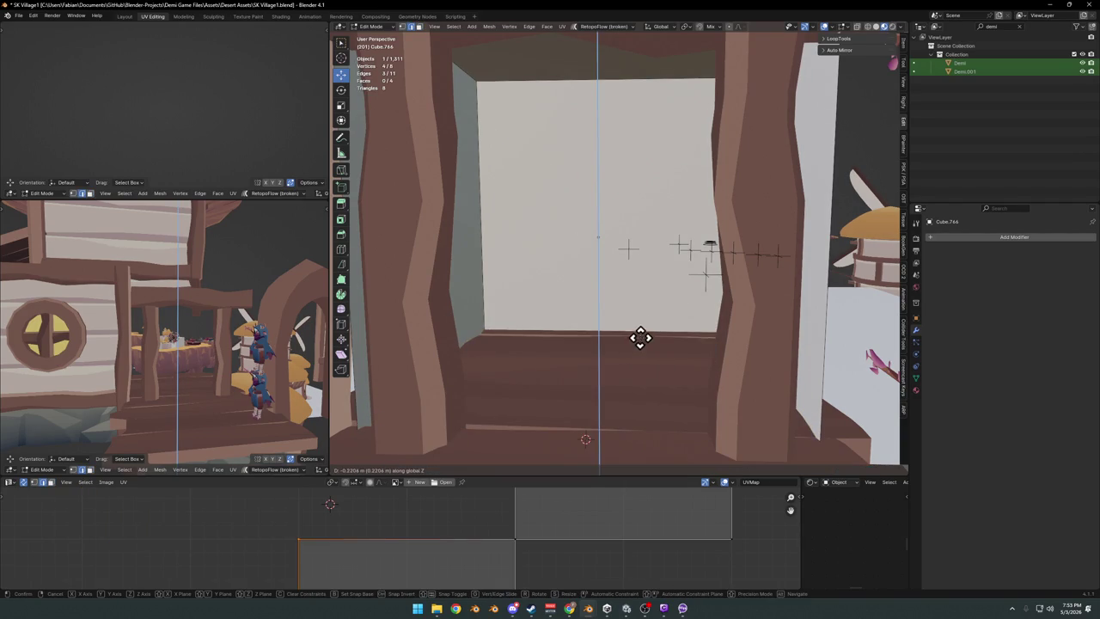
{"action": "right_click", "coordinate": [638, 335]}
Give the panel's bottom edges a rounded bevel.
{"action": "middle_click_drag", "start_coordinate": [639, 336], "coordinate": [522, 314]}
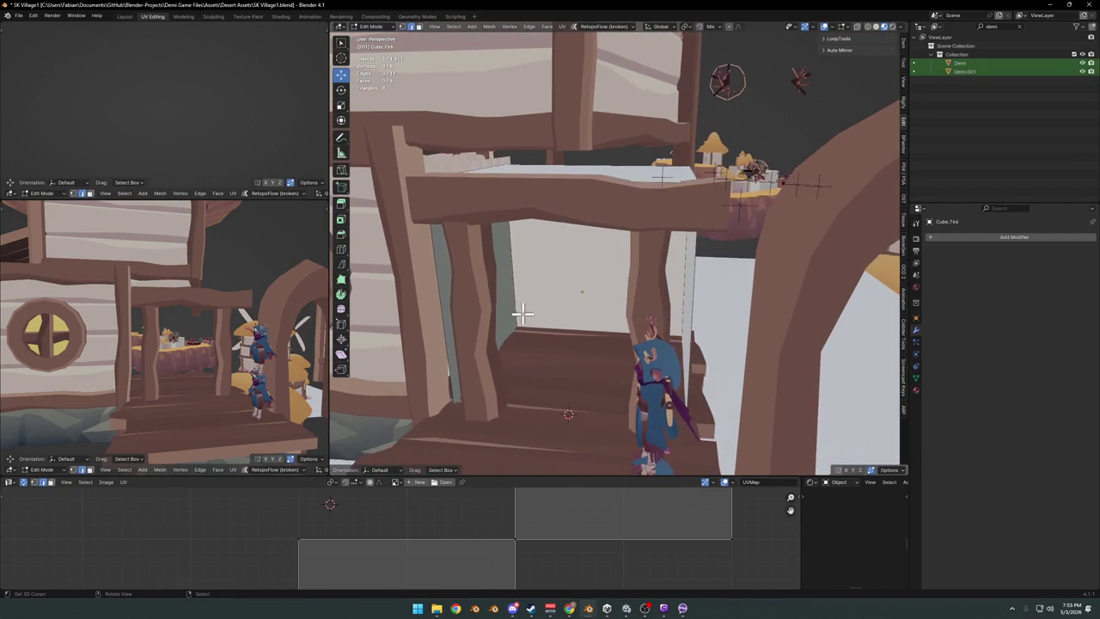
{"action": "mouse_move", "coordinate": [668, 272]}
{"action": "middle_mouse_down"}
{"action": "mouse_move", "coordinate": [636, 297]}
{"action": "mouse_move", "coordinate": [694, 263]}
{"action": "middle_mouse_up"}
{"action": "key", "text": "ctrl+b"}
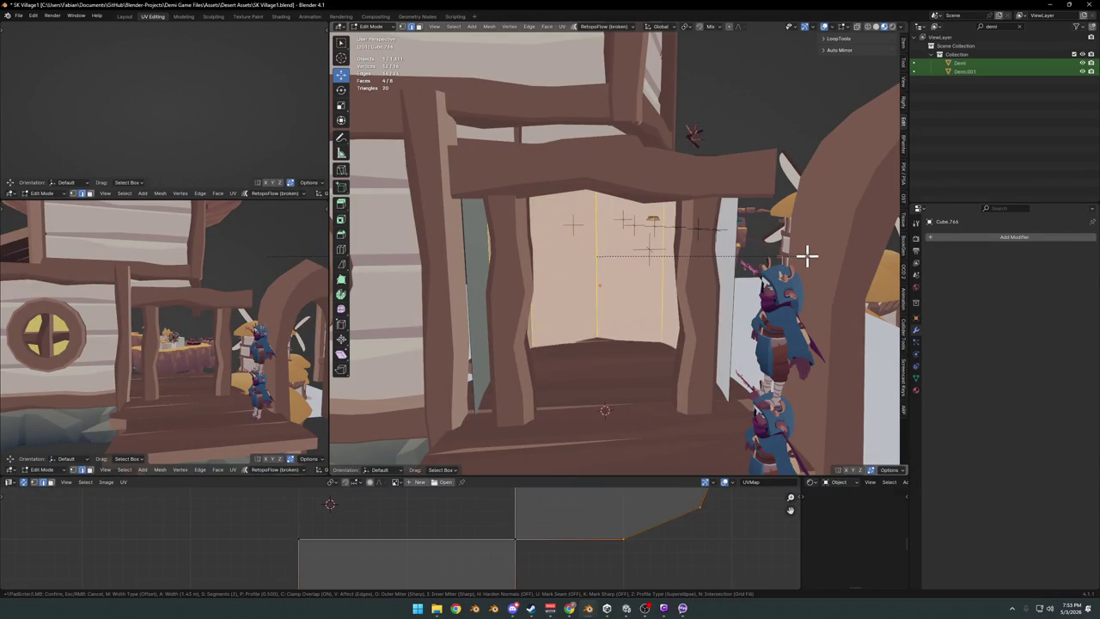
{"action": "left_click", "coordinate": [812, 255]}
Narrow the whole panel to 0.777 along Y, save, and return to Object Mode.
{"action": "mouse_move", "coordinate": [807, 258]}
{"action": "middle_mouse_down"}
{"action": "mouse_move", "coordinate": [719, 287]}
{"action": "mouse_move", "coordinate": [744, 289]}
{"action": "mouse_move", "coordinate": [697, 275]}
{"action": "mouse_move", "coordinate": [642, 283]}
{"action": "mouse_move", "coordinate": [648, 260]}
{"action": "mouse_move", "coordinate": [680, 280]}
{"action": "middle_mouse_up"}
{"action": "left_click", "coordinate": [696, 275]}
{"action": "key", "text": "l"}
{"action": "key", "text": "s"}
{"action": "key", "text": "y"}
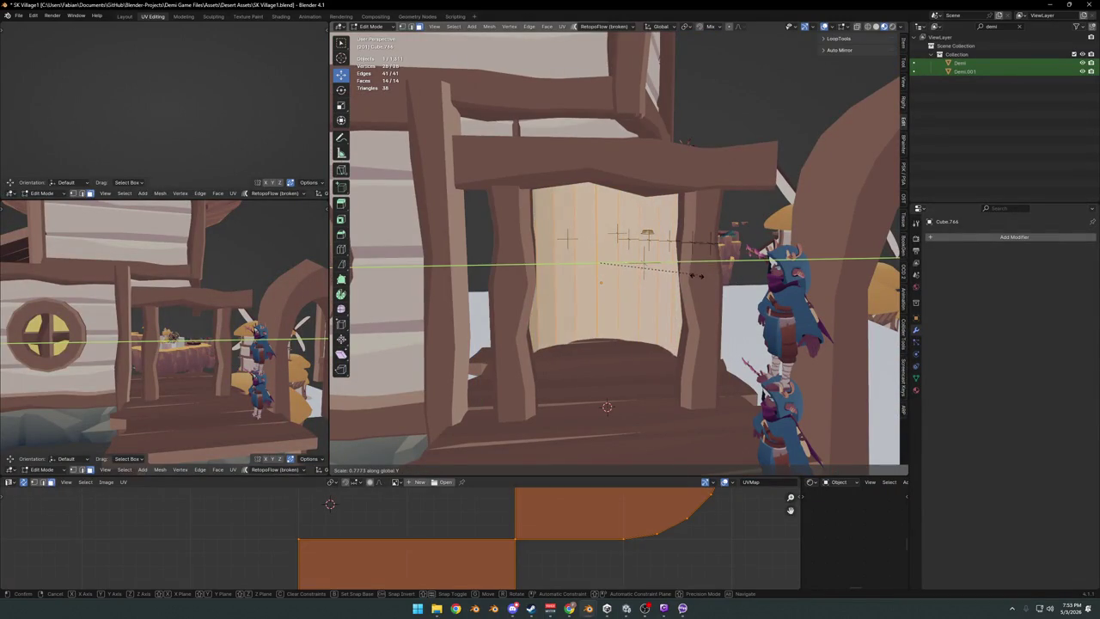
{"action": "left_click", "coordinate": [702, 274]}
{"action": "key", "text": "alt+a"}
{"action": "key", "text": "ctrl+s"}
{"action": "mouse_move", "coordinate": [705, 273]}
{"action": "middle_mouse_down"}
{"action": "mouse_move", "coordinate": [663, 283]}
{"action": "mouse_move", "coordinate": [644, 307]}
{"action": "mouse_move", "coordinate": [702, 316]}
{"action": "mouse_move", "coordinate": [702, 329]}
{"action": "mouse_move", "coordinate": [670, 346]}
{"action": "mouse_move", "coordinate": [693, 329]}
{"action": "mouse_move", "coordinate": [657, 227]}
{"action": "mouse_move", "coordinate": [690, 296]}
{"action": "mouse_move", "coordinate": [717, 300]}
{"action": "mouse_move", "coordinate": [668, 312]}
{"action": "mouse_move", "coordinate": [673, 327]}
{"action": "mouse_move", "coordinate": [675, 317]}
{"action": "middle_mouse_up"}
{"action": "left_click", "coordinate": [656, 227]}
{"action": "key", "text": "Tab"}
{"action": "key", "text": "alt+a"}
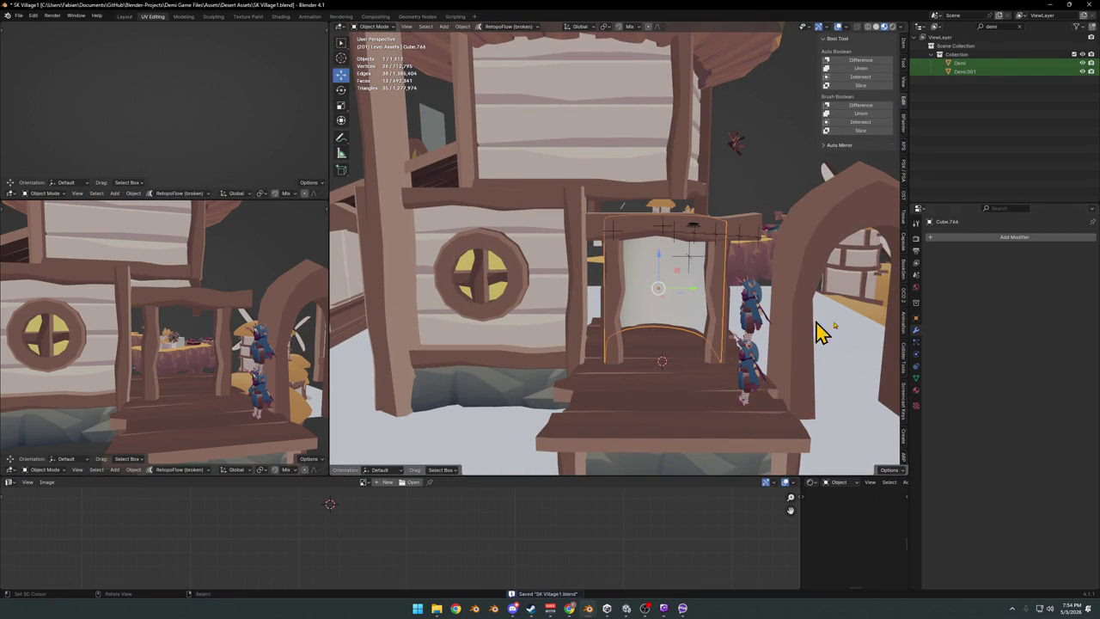
Give the doorway panel the door frame's Multikit32 material via Link Materials.
{"action": "left_click", "coordinate": [915, 391]}
{"action": "left_click", "coordinate": [931, 273]}
{"action": "type", "text": "sky"}
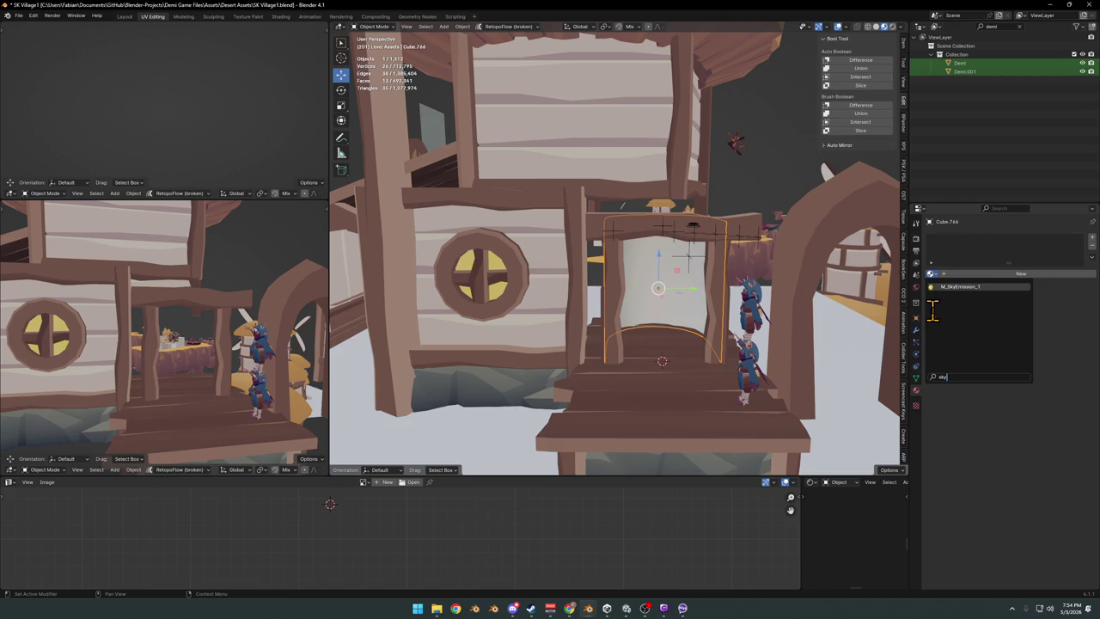
{"action": "key", "text": "Return"}
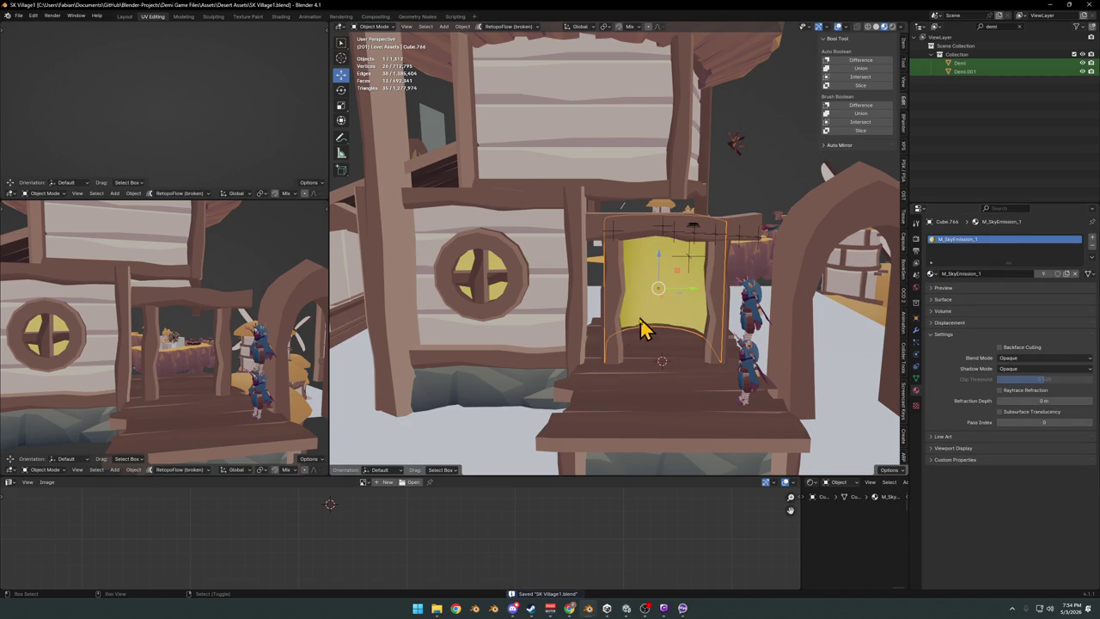
{"action": "left_click", "coordinate": [621, 337], "text": "shift"}
{"action": "key", "text": "q"}
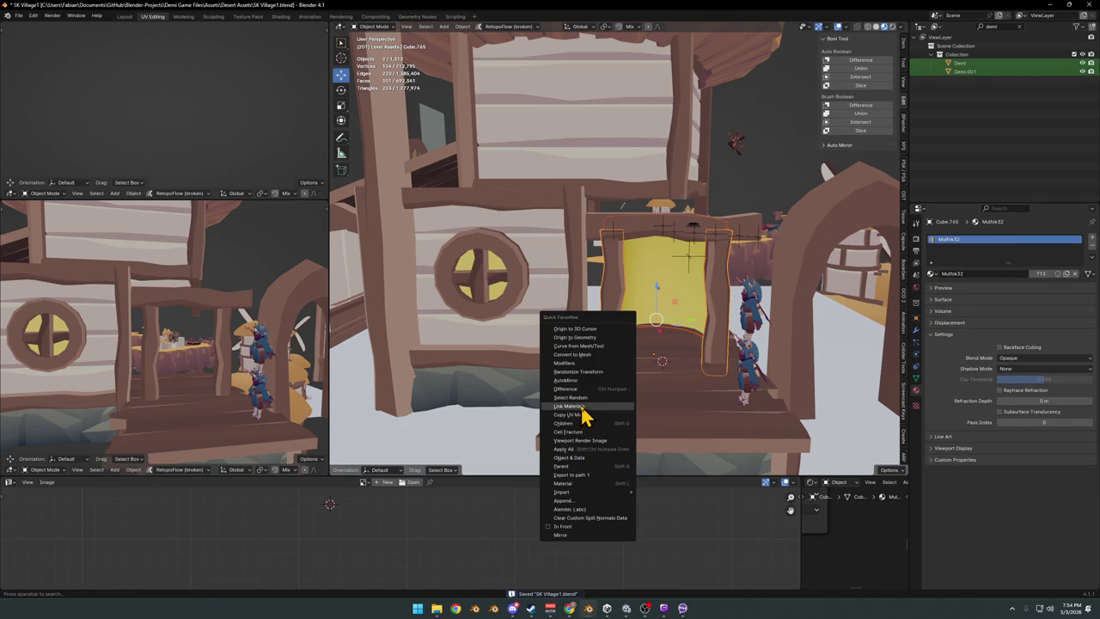
{"action": "left_click", "coordinate": [582, 415]}
{"action": "key", "text": "Tab"}
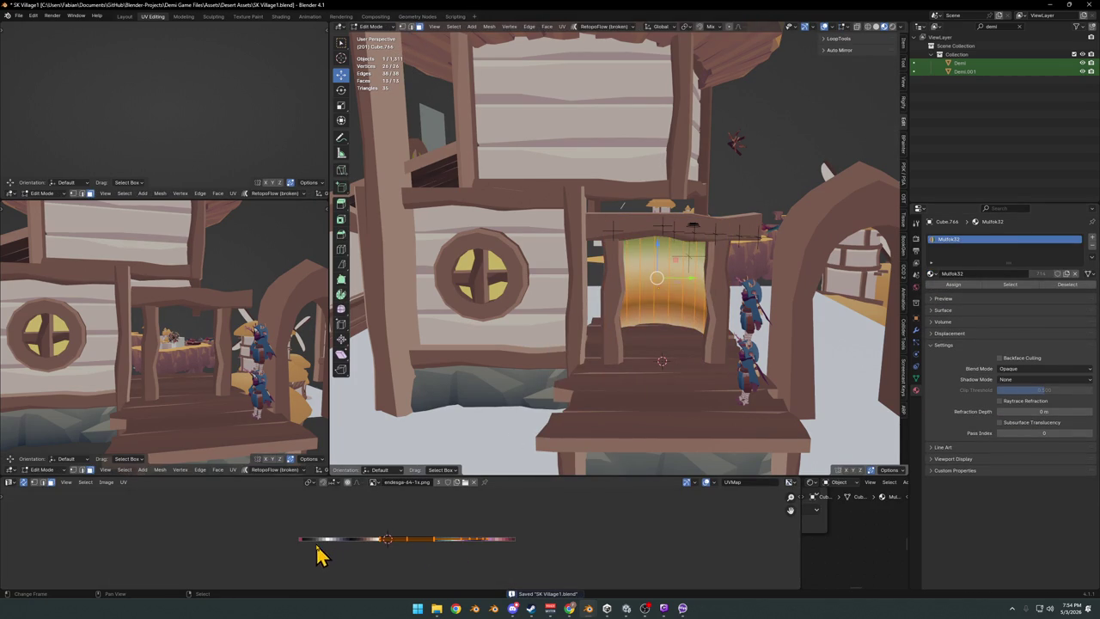
{"action": "key", "text": "ctrl+z"}
Delete the arch object beside the house.
{"action": "mouse_move", "coordinate": [655, 299]}
{"action": "middle_mouse_down"}
{"action": "mouse_move", "coordinate": [666, 299]}
{"action": "mouse_move", "coordinate": [653, 296]}
{"action": "middle_mouse_up"}
{"action": "scroll", "coordinate": [666, 299], "scroll_direction": "up", "scroll_amount": 3}
{"action": "scroll", "coordinate": [650, 290], "scroll_direction": "down", "scroll_amount": 2}
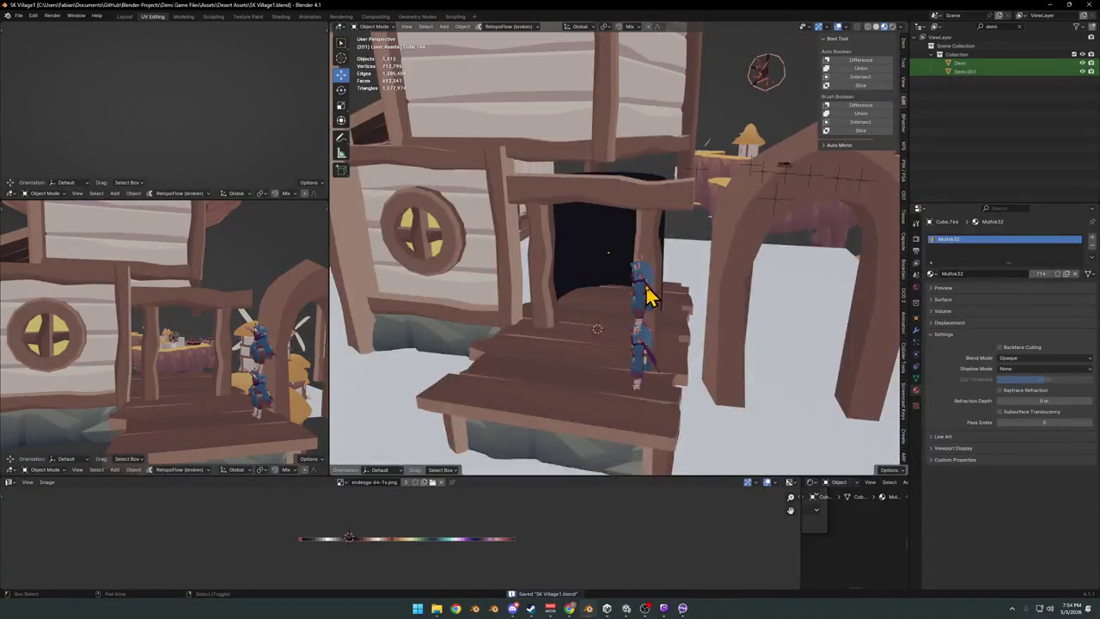
{"action": "scroll", "coordinate": [722, 341], "scroll_direction": "down", "scroll_amount": 2}
{"action": "key", "text": "Delete"}
{"action": "scroll", "coordinate": [670, 312], "scroll_direction": "down", "scroll_amount": 2}
{"action": "scroll", "coordinate": [670, 312], "scroll_direction": "up", "scroll_amount": 3}
Select the wooden post together with all its child objects.
{"action": "middle_click_drag", "start_coordinate": [670, 312], "coordinate": [626, 307]}
{"action": "left_click", "coordinate": [636, 307]}
{"action": "scroll", "coordinate": [638, 306], "scroll_direction": "up", "scroll_amount": 4}
{"action": "key", "text": "q"}
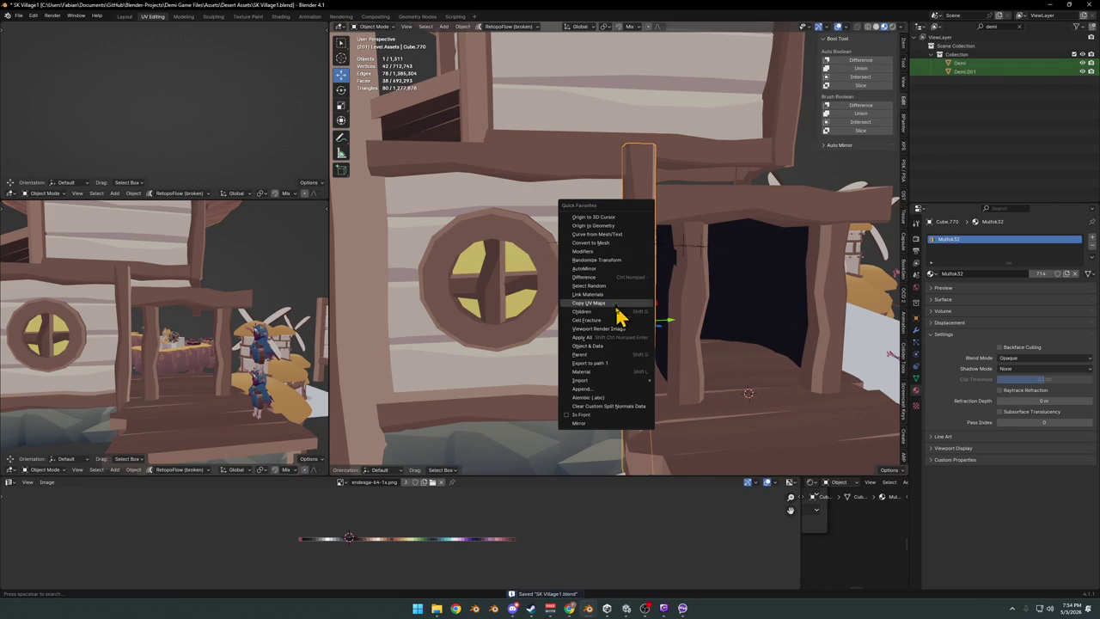
{"action": "left_click", "coordinate": [589, 311]}
{"action": "scroll", "coordinate": [587, 316], "scroll_direction": "down", "scroll_amount": 4}
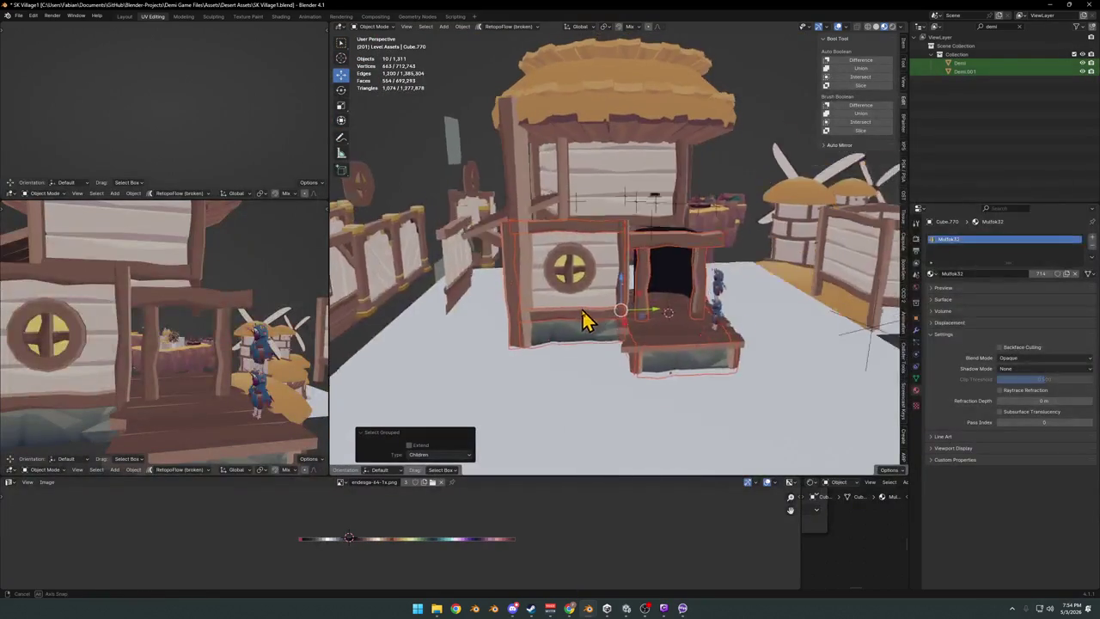
{"action": "middle_click_drag", "start_coordinate": [584, 319], "coordinate": [658, 314]}
Move the duplicated wall pieces along Y, then delete them.
{"action": "key", "text": "g"}
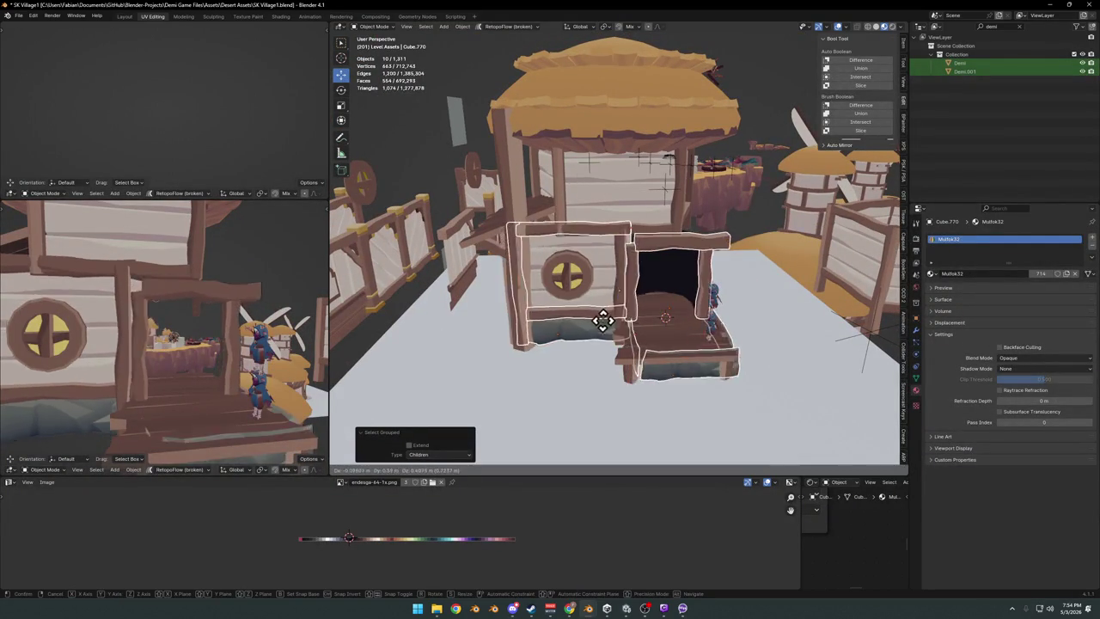
{"action": "key", "text": "y"}
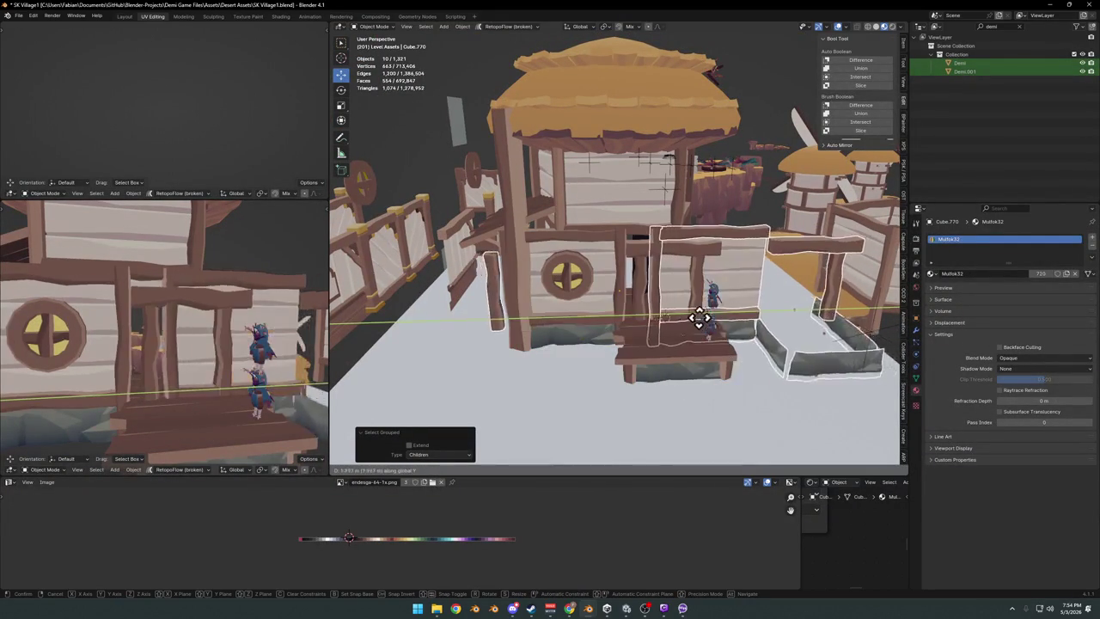
{"action": "left_click", "coordinate": [772, 332]}
{"action": "middle_click_drag", "start_coordinate": [773, 337], "coordinate": [710, 342], "text": "shift"}
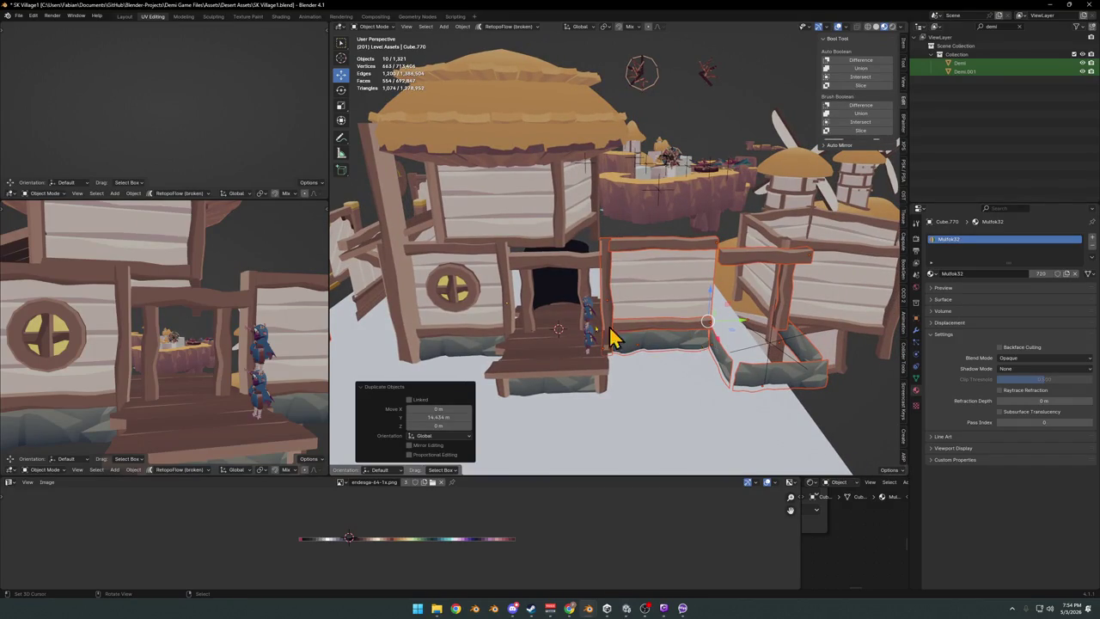
{"action": "key", "text": "Delete"}
Select the wall frame's children and place a Y-axis duplicate right of the door.
{"action": "mouse_move", "coordinate": [507, 323]}
{"action": "middle_mouse_down"}
{"action": "mouse_move", "coordinate": [544, 344]}
{"action": "mouse_move", "coordinate": [588, 331]}
{"action": "middle_mouse_up"}
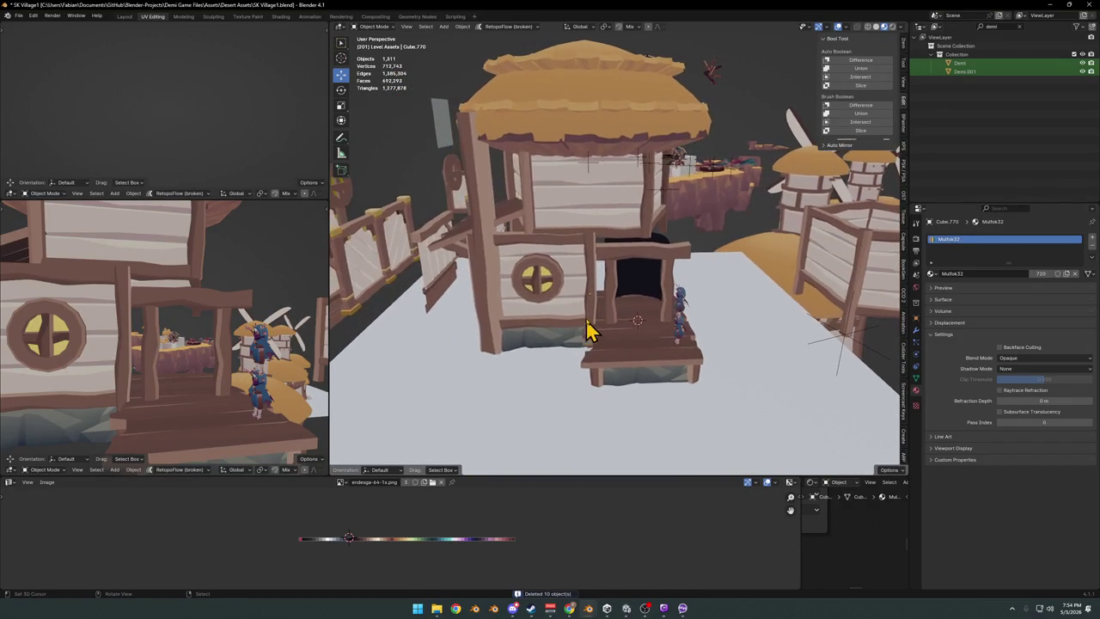
{"action": "key", "text": "shift+g"}
{"action": "left_click", "coordinate": [593, 311]}
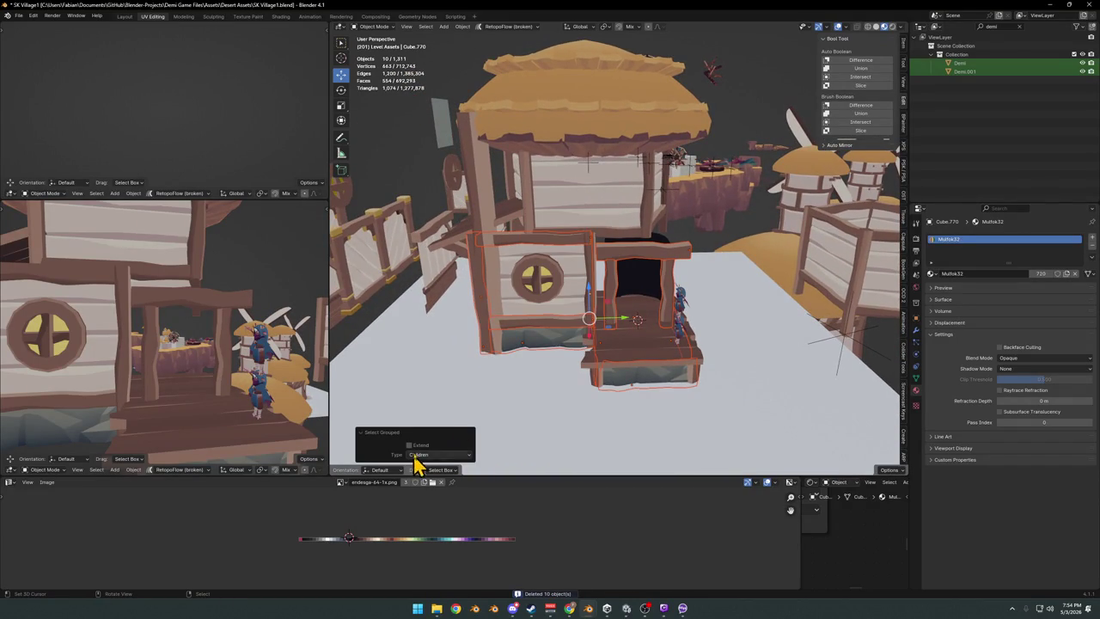
{"action": "key", "text": "shift+d"}
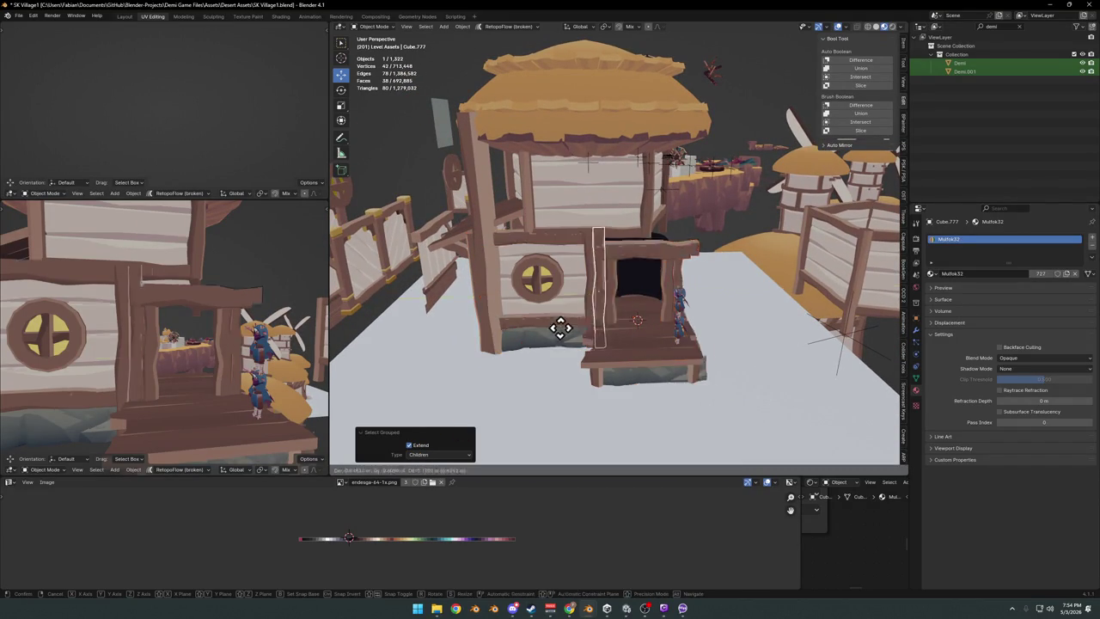
{"action": "key", "text": "y"}
{"action": "left_click", "coordinate": [726, 320]}
{"action": "middle_click_drag", "start_coordinate": [726, 320], "coordinate": [663, 352]}
In Local View, delete the copy's vertical post, stone base and top beam.
{"action": "key", "text": "KP_Divide"}
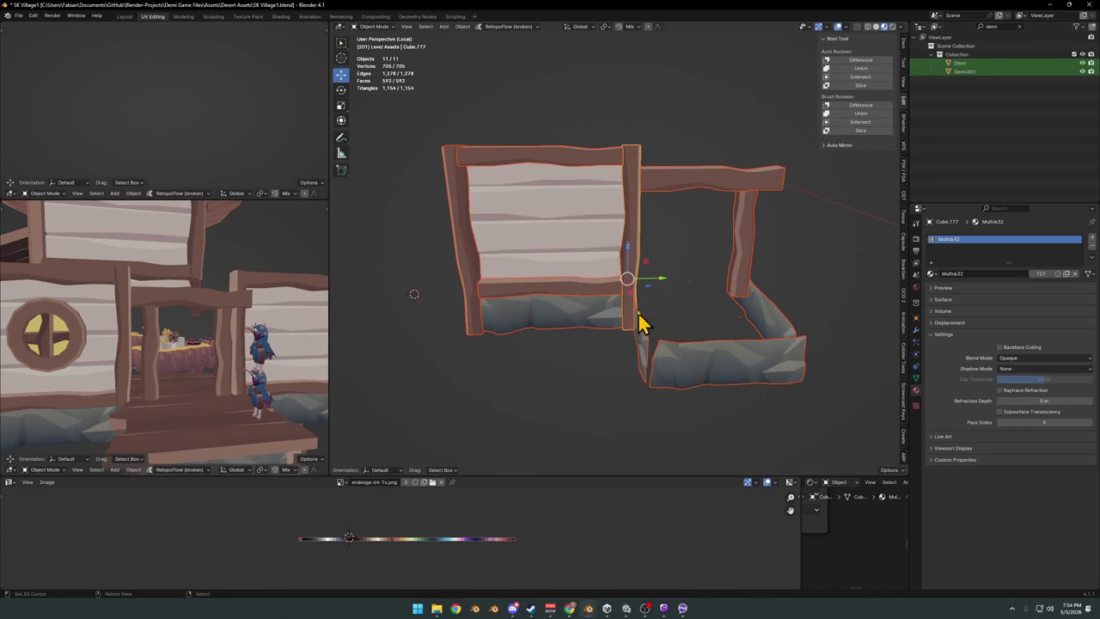
{"action": "left_click", "coordinate": [749, 237]}
{"action": "key", "text": "Delete"}
{"action": "left_click", "coordinate": [694, 373]}
{"action": "key", "text": "Delete"}
{"action": "left_click", "coordinate": [724, 189]}
{"action": "key", "text": "Delete"}
{"action": "mouse_move", "coordinate": [535, 260]}
{"action": "middle_mouse_down"}
{"action": "mouse_move", "coordinate": [560, 312]}
{"action": "mouse_move", "coordinate": [737, 323]}
{"action": "middle_mouse_up"}
{"action": "left_click", "coordinate": [743, 303]}
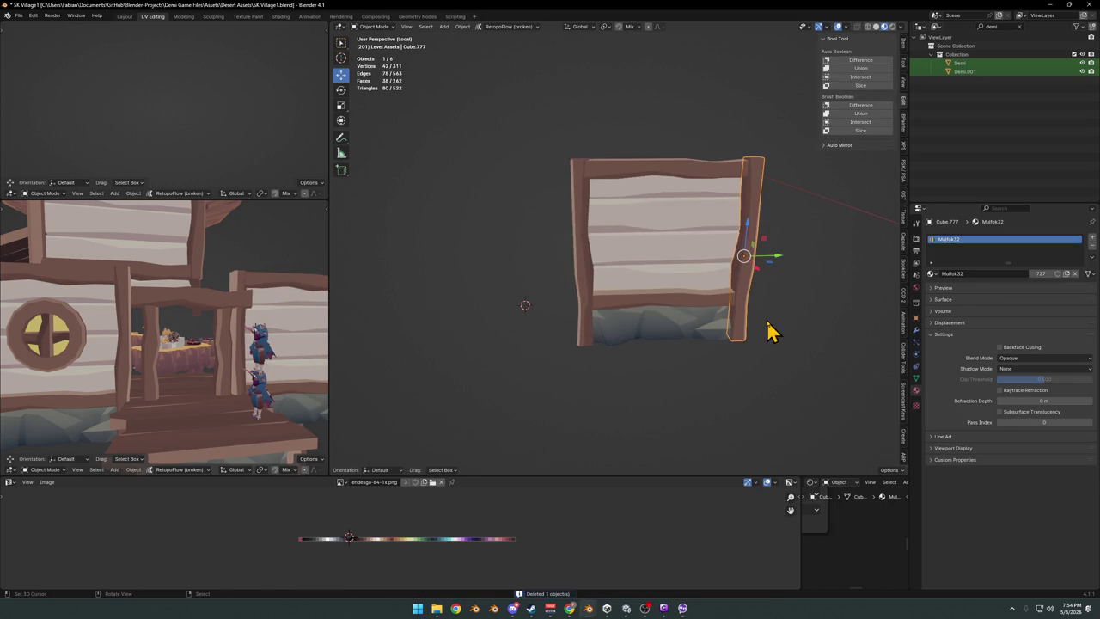
{"action": "key", "text": "KP_Divide"}
{"action": "middle_click_drag", "start_coordinate": [680, 312], "coordinate": [688, 324]}
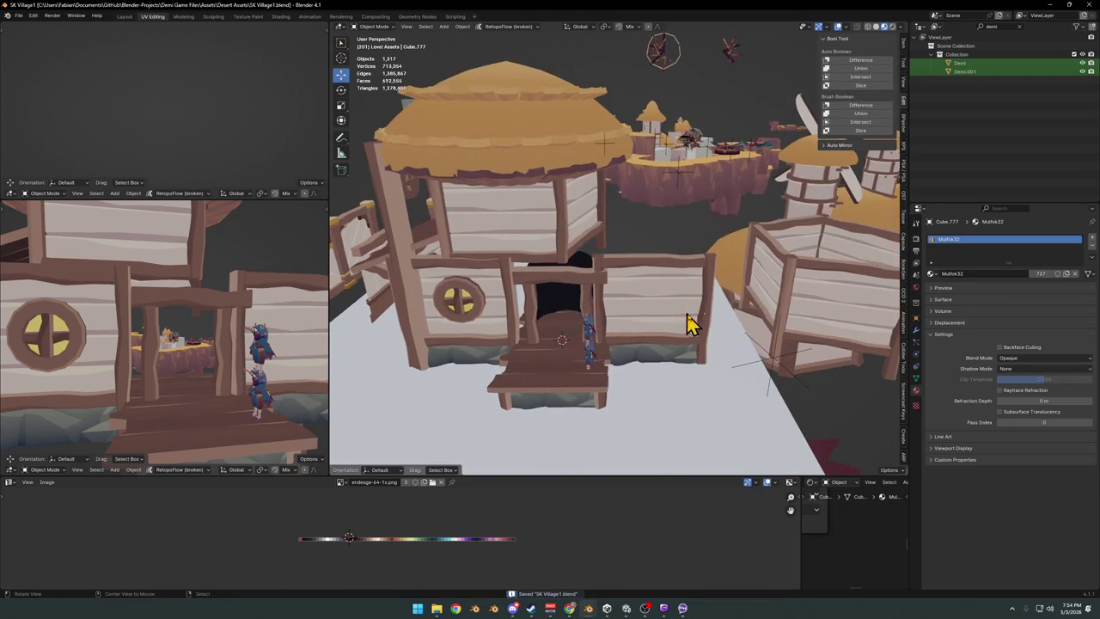
Slide the post along Y to its new position.
{"action": "key", "text": "y"}
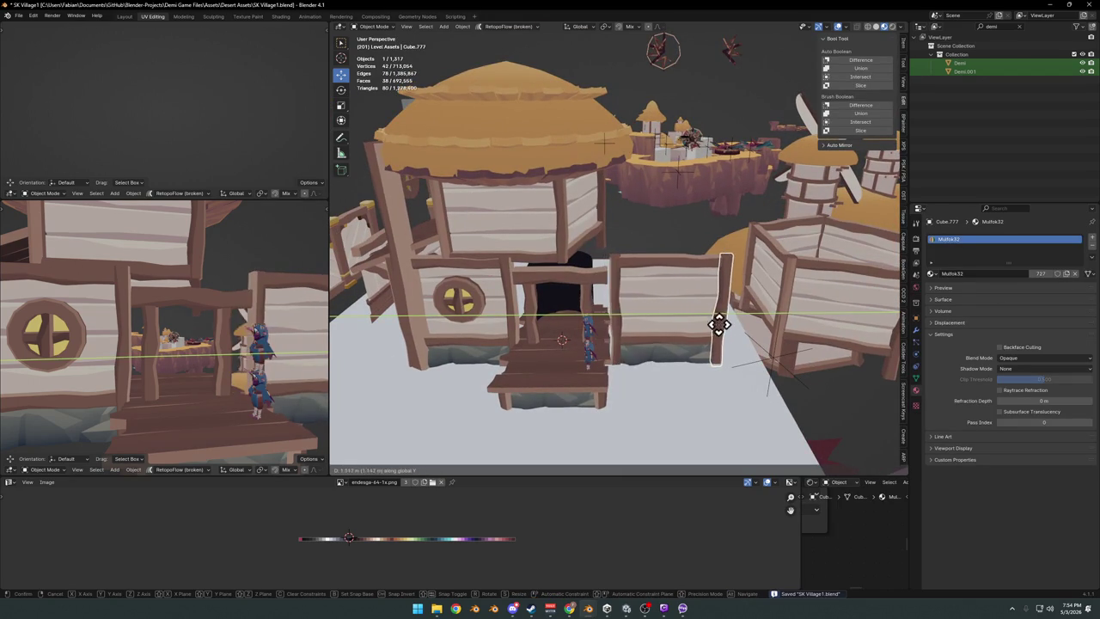
{"action": "left_click", "coordinate": [714, 323]}
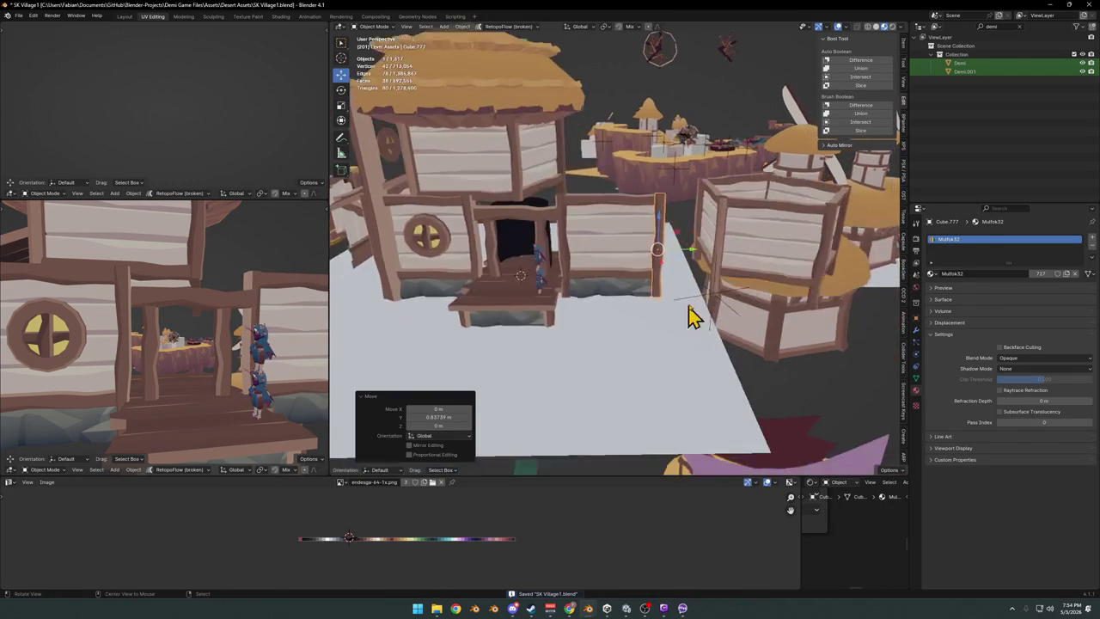
{"action": "middle_click_drag", "start_coordinate": [678, 331], "coordinate": [700, 316]}
{"action": "scroll", "coordinate": [688, 309], "scroll_direction": "down", "scroll_amount": 2}
Select the new wall panel, its surrounding frame and the frame's child objects.
{"action": "left_click", "coordinate": [675, 304], "text": "shift"}
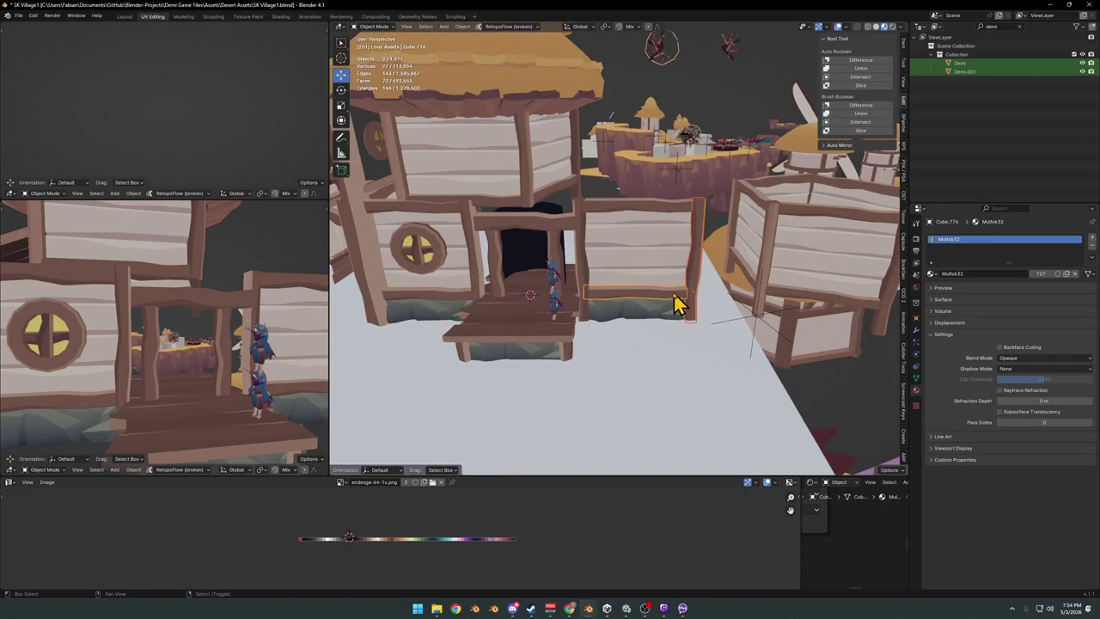
{"action": "left_click", "coordinate": [580, 258], "text": "shift"}
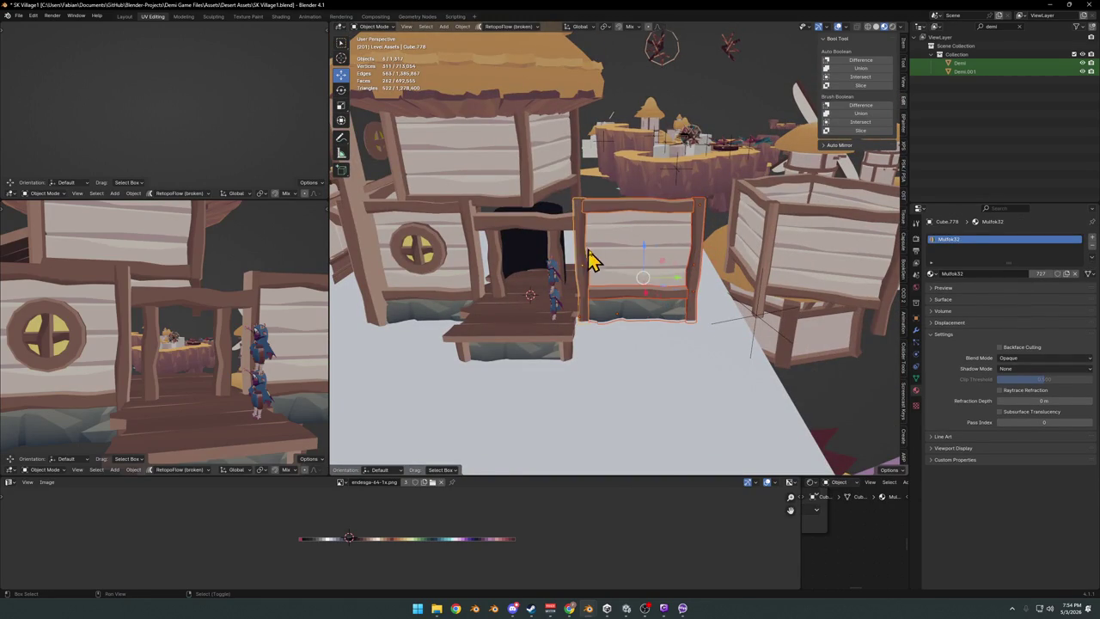
{"action": "key", "text": "q"}
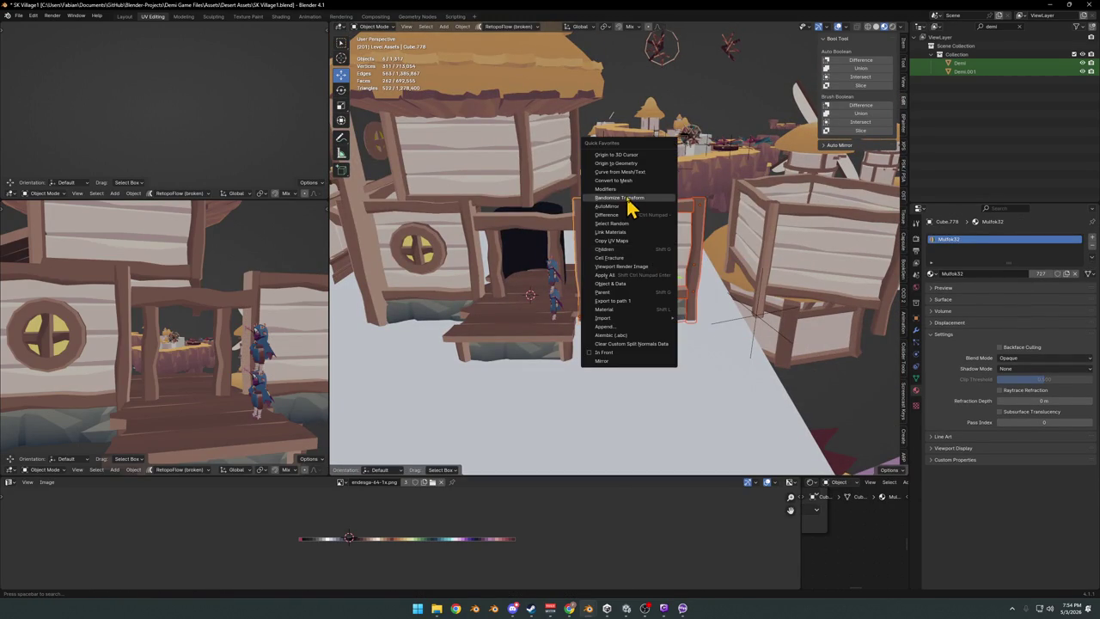
{"action": "left_click", "coordinate": [629, 181]}
{"action": "left_click", "coordinate": [700, 262]}
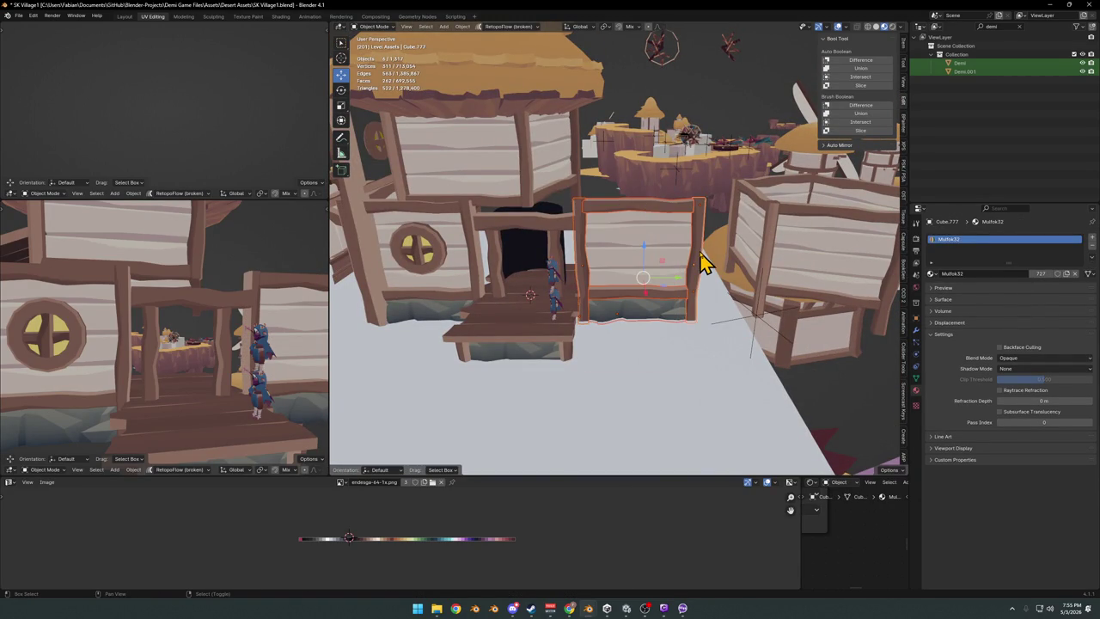
{"action": "mouse_move", "coordinate": [694, 287]}
{"action": "middle_mouse_down"}
{"action": "mouse_move", "coordinate": [675, 285]}
{"action": "mouse_move", "coordinate": [663, 309]}
{"action": "mouse_move", "coordinate": [735, 317]}
{"action": "middle_mouse_up"}
{"action": "mouse_move", "coordinate": [537, 301]}
{"action": "middle_mouse_down"}
{"action": "mouse_move", "coordinate": [633, 324]}
{"action": "mouse_move", "coordinate": [658, 312]}
{"action": "mouse_move", "coordinate": [646, 302]}
{"action": "mouse_move", "coordinate": [744, 316]}
{"action": "middle_mouse_up"}
{"action": "scroll", "coordinate": [646, 302], "scroll_direction": "down", "scroll_amount": 5}
Shift the panel along Y about 1.2924 m to sit against the doorway's right side.
{"action": "left_click", "coordinate": [799, 307]}
{"action": "key", "text": "g"}
{"action": "key", "text": "y"}
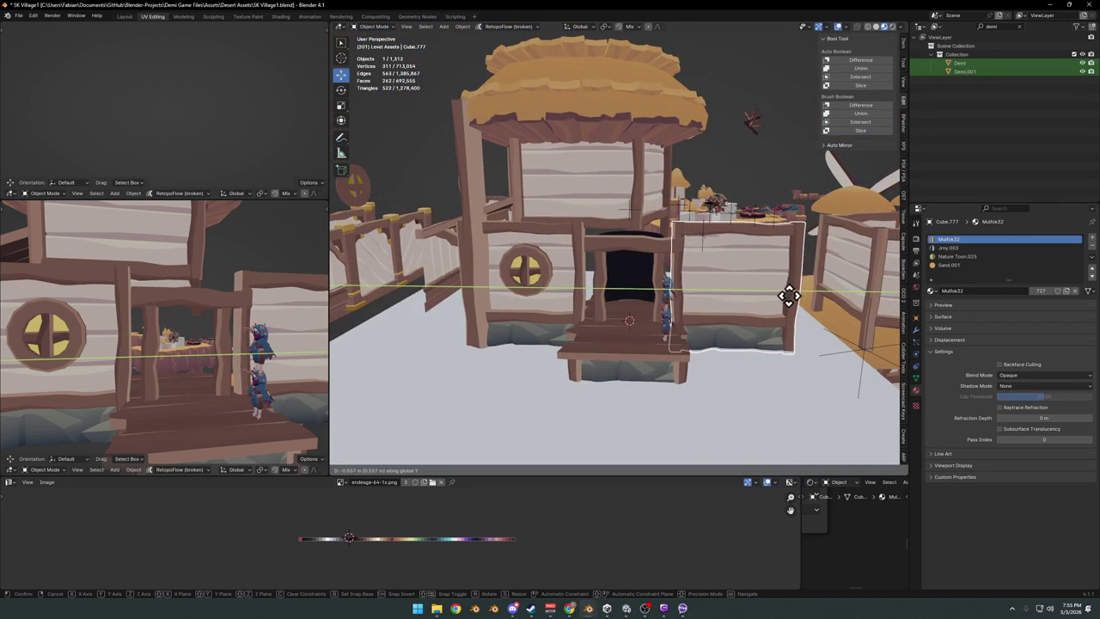
{"action": "left_click", "coordinate": [765, 308]}
{"action": "scroll", "coordinate": [693, 278], "scroll_direction": "up", "scroll_amount": 2}
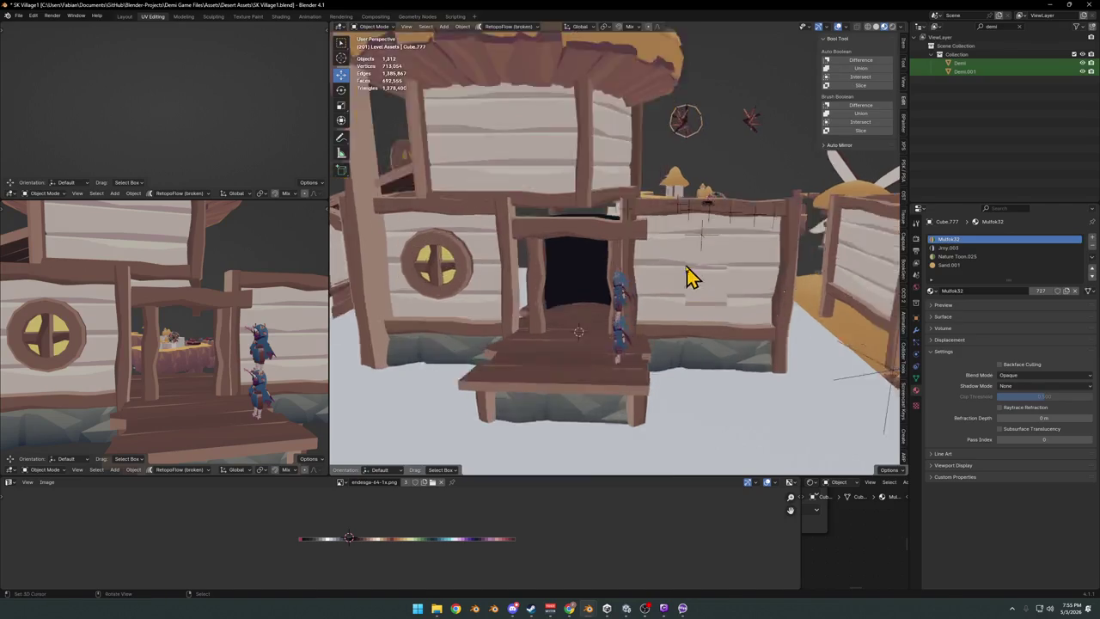
{"action": "scroll", "coordinate": [667, 302], "scroll_direction": "up", "scroll_amount": 2}
{"action": "scroll", "coordinate": [668, 301], "scroll_direction": "down", "scroll_amount": 5}
{"action": "middle_click_drag", "start_coordinate": [668, 301], "coordinate": [748, 305]}
{"action": "left_click", "coordinate": [736, 290]}
{"action": "key", "text": "g"}
{"action": "key", "text": "y"}
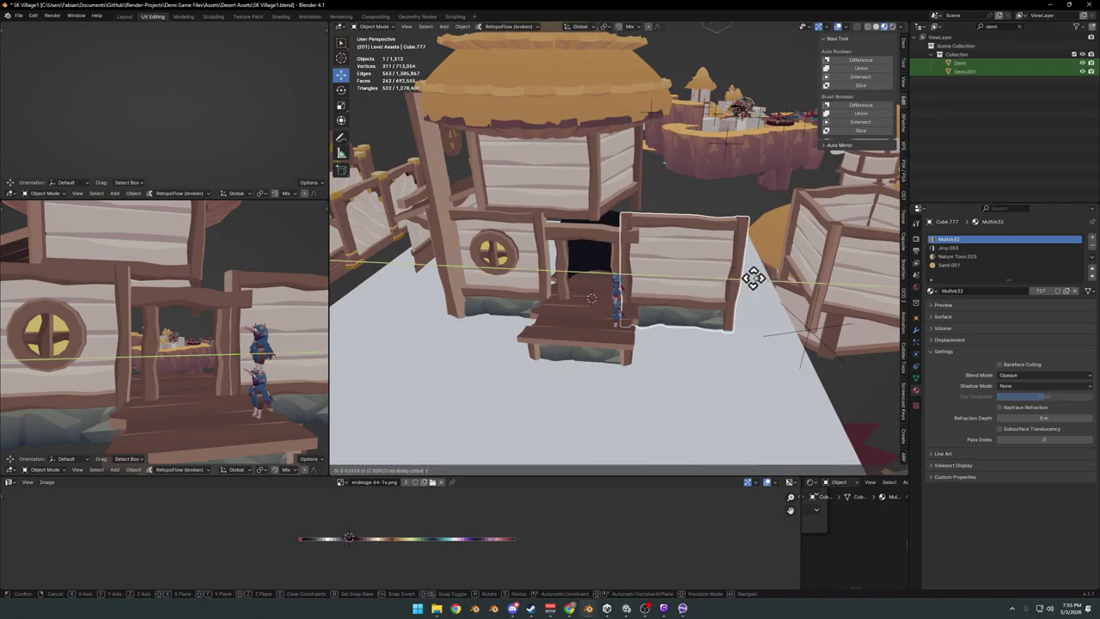
{"action": "left_click", "coordinate": [752, 281]}
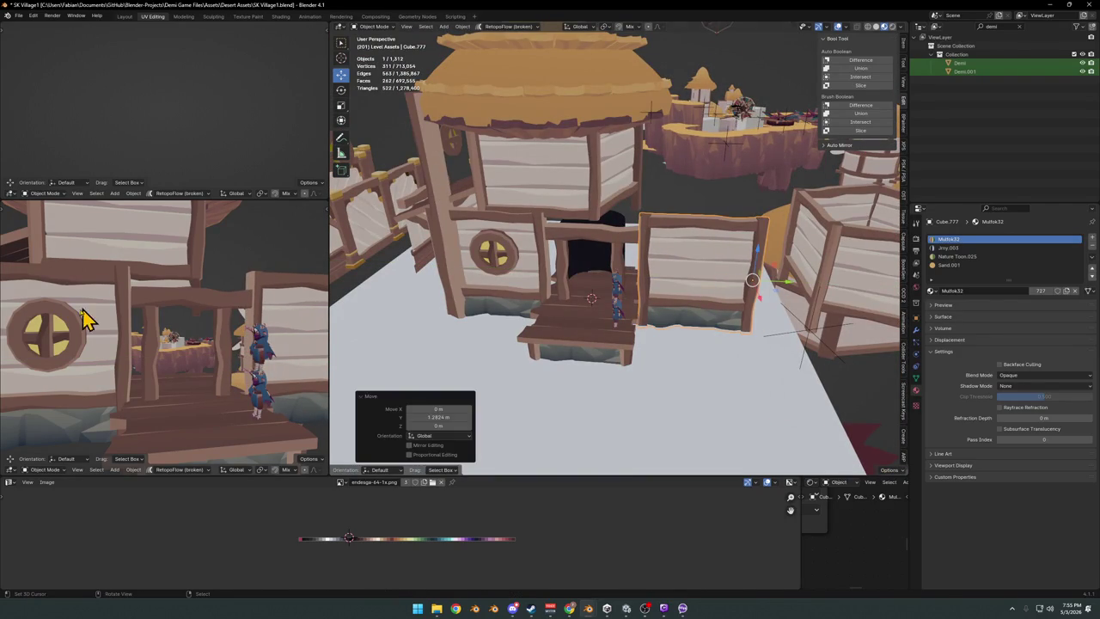
Select the window wall panel and duplicate it.
{"action": "scroll", "coordinate": [696, 249], "scroll_direction": "up", "scroll_amount": 3}
{"action": "middle_click_drag", "start_coordinate": [646, 256], "coordinate": [651, 280]}
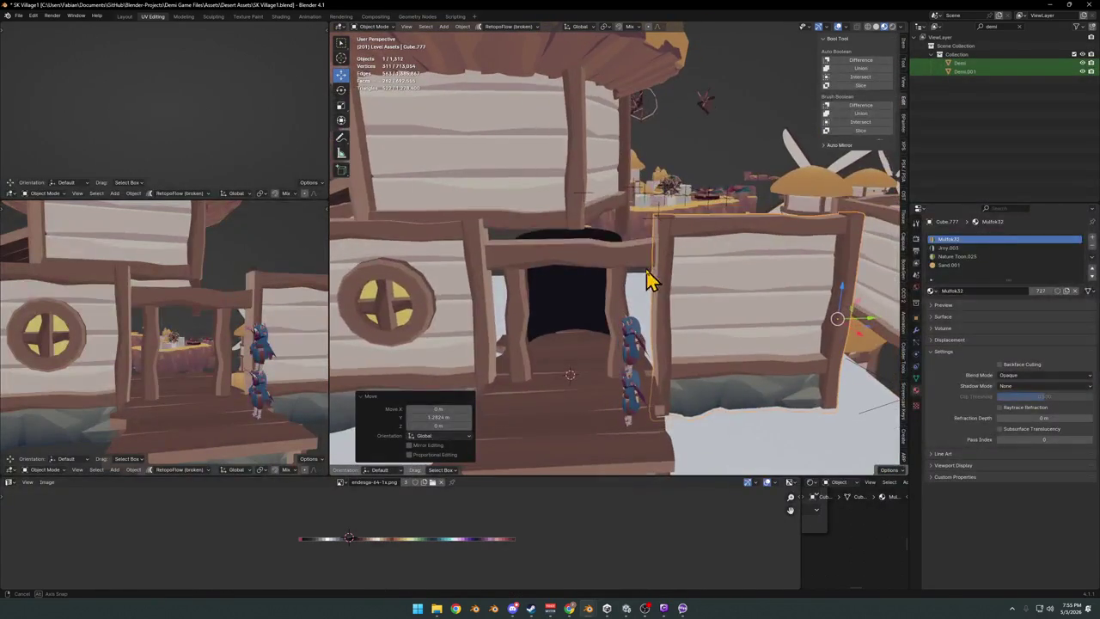
{"action": "middle_click_drag", "start_coordinate": [484, 238], "coordinate": [694, 284]}
{"action": "left_click", "coordinate": [729, 356]}
{"action": "mouse_move", "coordinate": [730, 356]}
{"action": "middle_mouse_down", "text": "shift"}
{"action": "mouse_move", "coordinate": [633, 326]}
{"action": "mouse_move", "coordinate": [546, 321]}
{"action": "middle_mouse_up", "text": "shift"}
{"action": "key", "text": "shift+d"}
Place the copied plank panel along Y and scale it narrower along Y.
{"action": "key", "text": "y"}
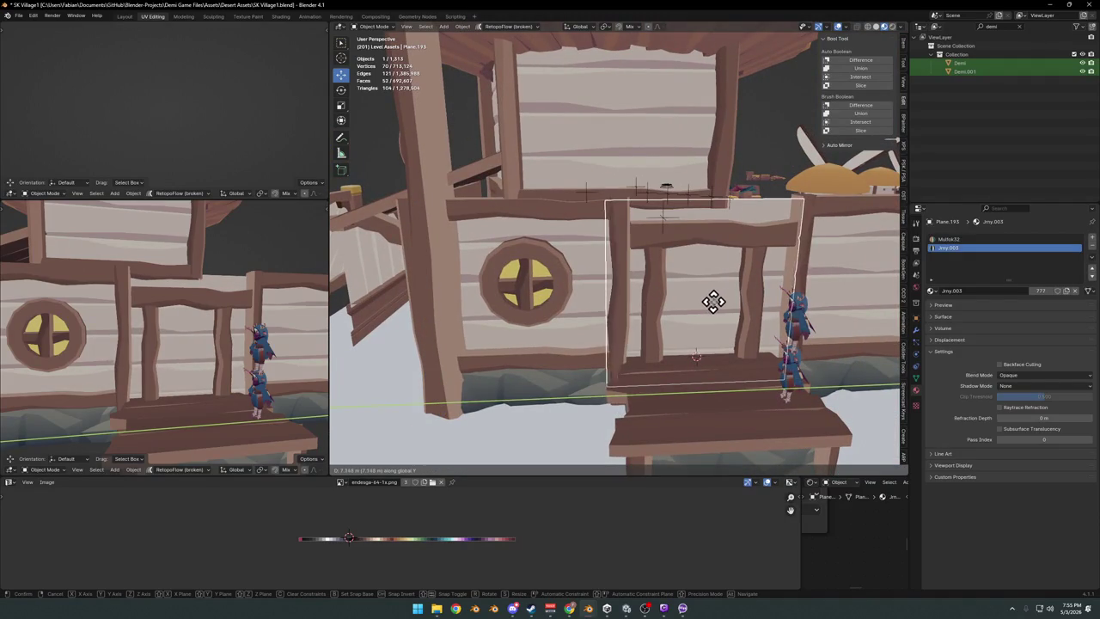
{"action": "left_click", "coordinate": [714, 301]}
{"action": "middle_click_drag", "start_coordinate": [756, 290], "coordinate": [695, 283], "text": "shift"}
{"action": "key", "text": "s"}
{"action": "key", "text": "y"}
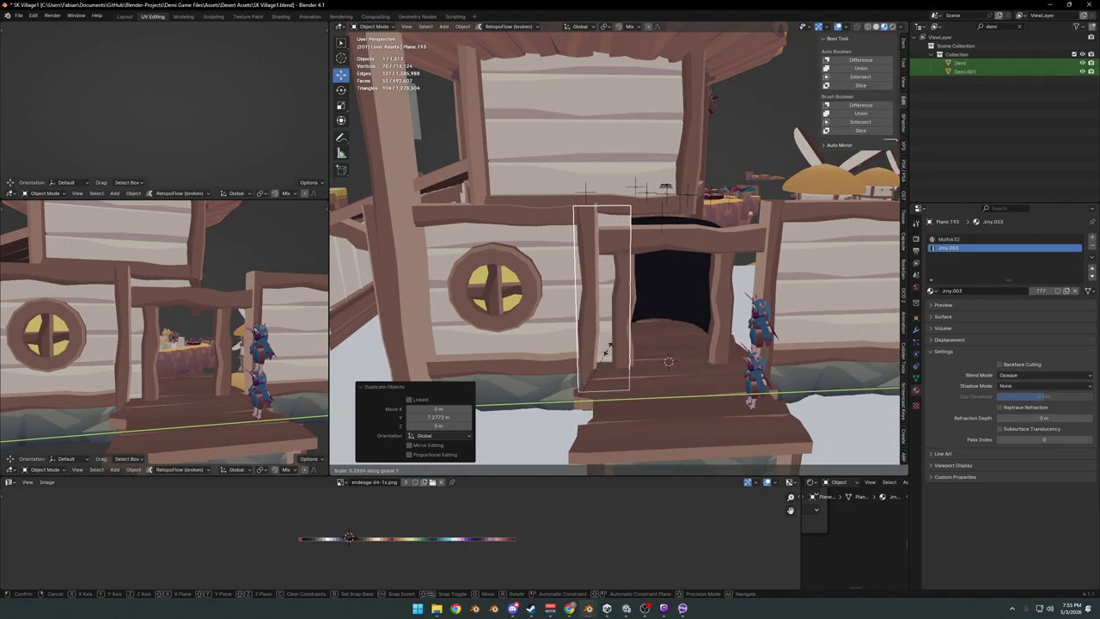
{"action": "left_click", "coordinate": [606, 349]}
{"action": "middle_click_drag", "start_coordinate": [622, 308], "coordinate": [613, 311]}
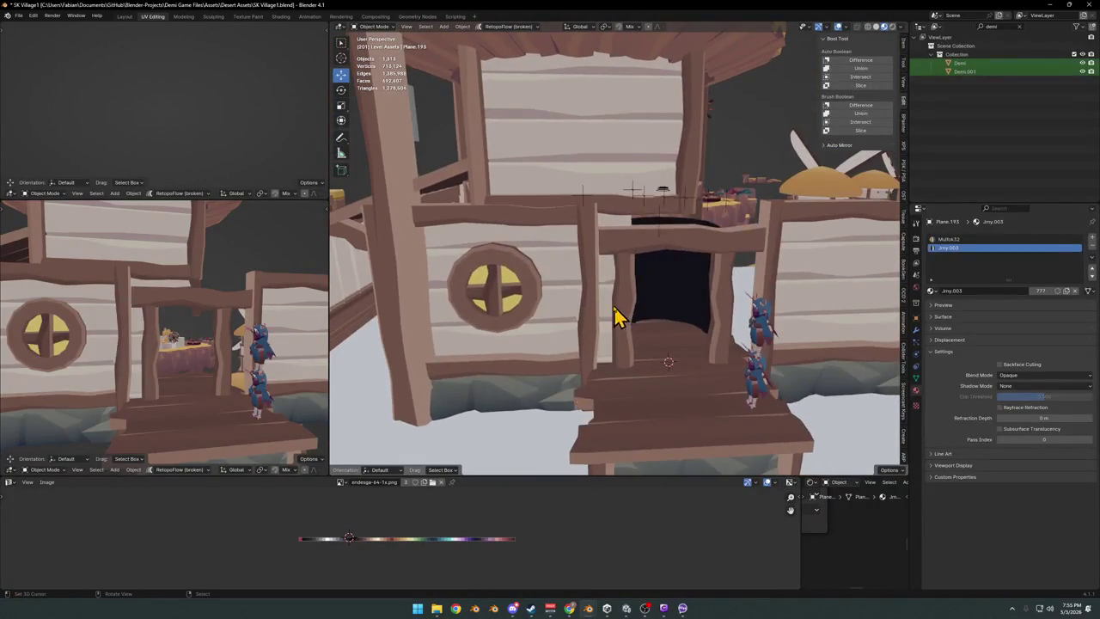
Nudge the narrow panel slightly along Y, deselect everything and save the file.
{"action": "key", "text": "g"}
{"action": "key", "text": "y"}
{"action": "left_click", "coordinate": [634, 315]}
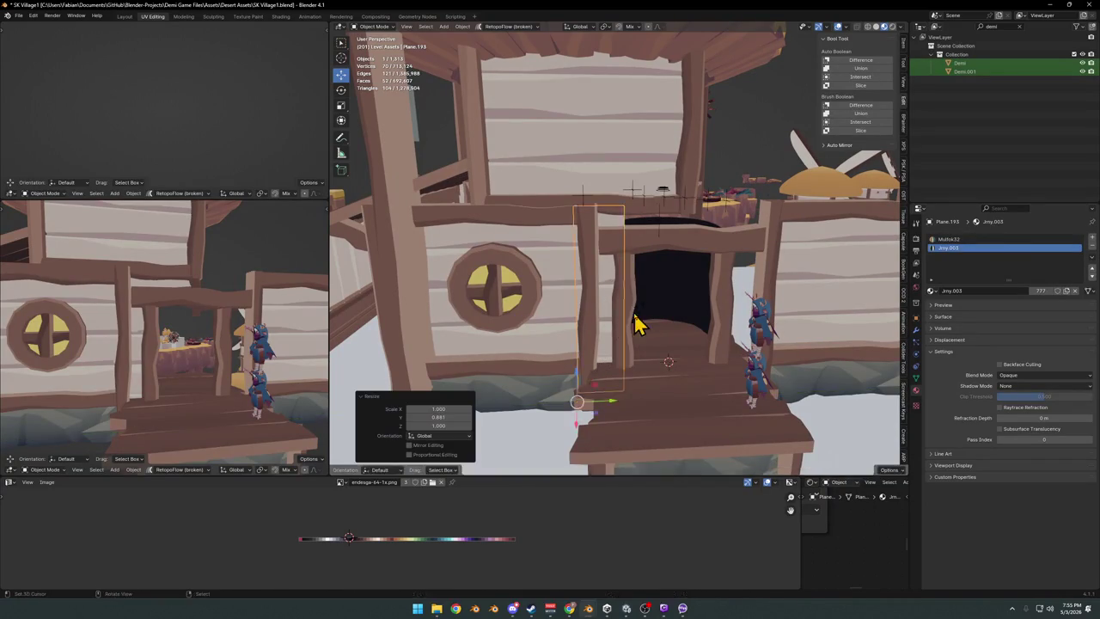
{"action": "key", "text": "alt+a"}
{"action": "mouse_move", "coordinate": [643, 322]}
{"action": "middle_mouse_down"}
{"action": "mouse_move", "coordinate": [608, 295]}
{"action": "mouse_move", "coordinate": [620, 294]}
{"action": "middle_mouse_up"}
{"action": "key", "text": "ctrl+s"}
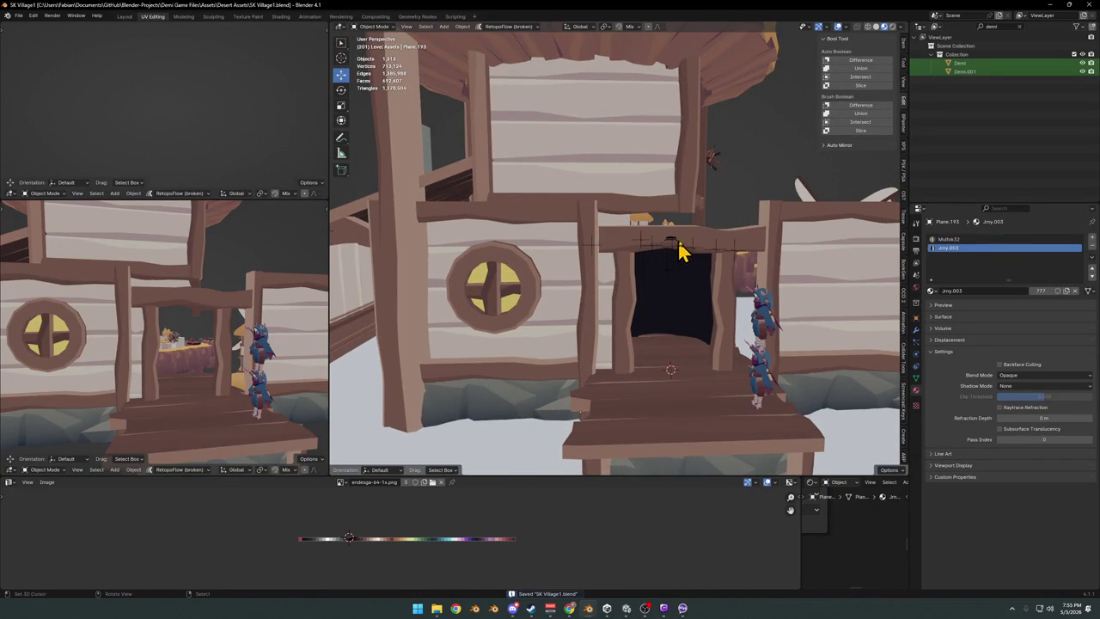
Move the beam above the door vertically and scale it along Z.
{"action": "scroll", "coordinate": [679, 250], "scroll_direction": "up", "scroll_amount": 3}
{"action": "scroll", "coordinate": [668, 255], "scroll_direction": "up", "scroll_amount": 2}
{"action": "mouse_move", "coordinate": [658, 277]}
{"action": "middle_mouse_down"}
{"action": "mouse_move", "coordinate": [643, 306]}
{"action": "mouse_move", "coordinate": [693, 297]}
{"action": "mouse_move", "coordinate": [626, 282]}
{"action": "mouse_move", "coordinate": [555, 311]}
{"action": "middle_mouse_up"}
{"action": "left_click", "coordinate": [674, 307]}
{"action": "key", "text": "g"}
{"action": "key", "text": "z"}
{"action": "left_click", "coordinate": [693, 269]}
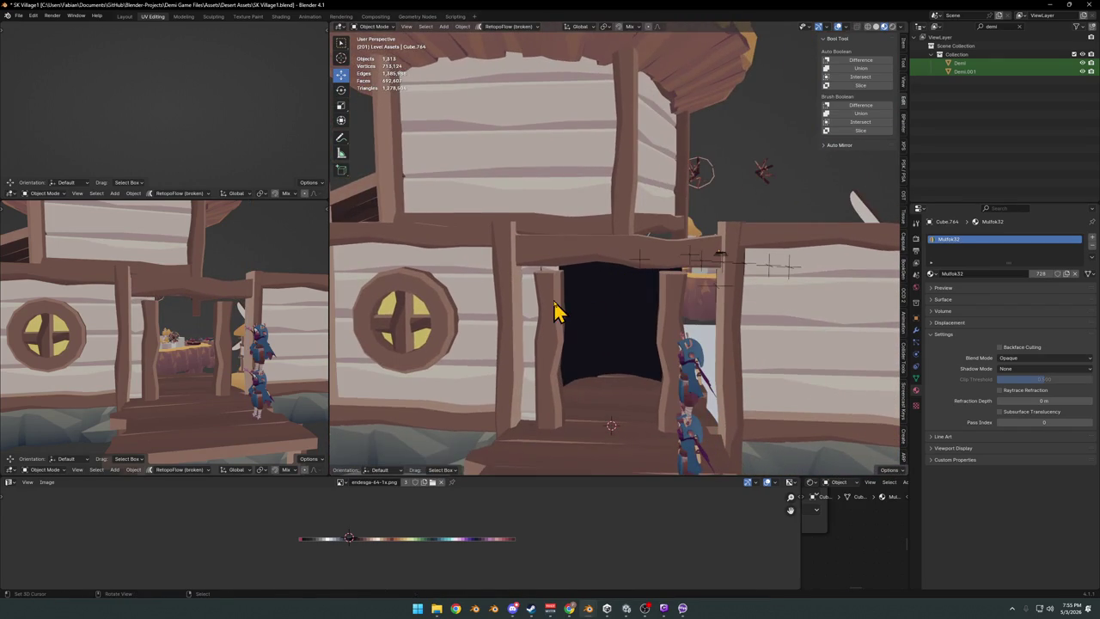
{"action": "key", "text": "z"}
{"action": "left_click", "coordinate": [685, 269]}
Stretch the plank panel left of the door along Y across the doorway opening.
{"action": "mouse_move", "coordinate": [650, 315]}
{"action": "middle_mouse_down"}
{"action": "mouse_move", "coordinate": [658, 265]}
{"action": "mouse_move", "coordinate": [627, 254]}
{"action": "mouse_move", "coordinate": [630, 273]}
{"action": "middle_mouse_up"}
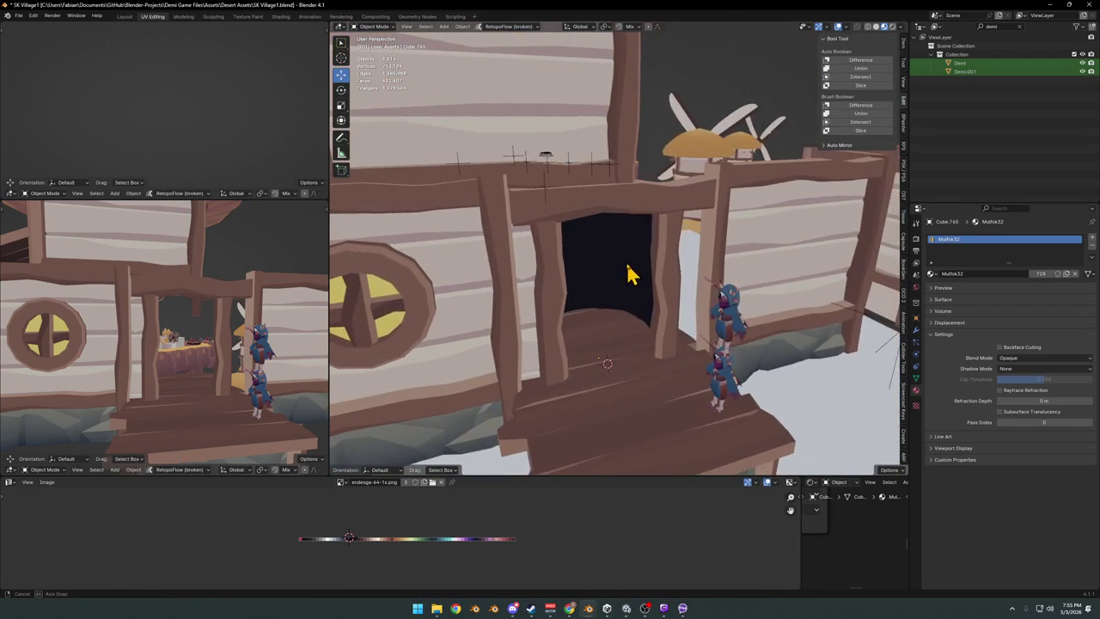
{"action": "middle_click_drag", "start_coordinate": [521, 257], "coordinate": [525, 280]}
{"action": "left_click", "coordinate": [526, 286]}
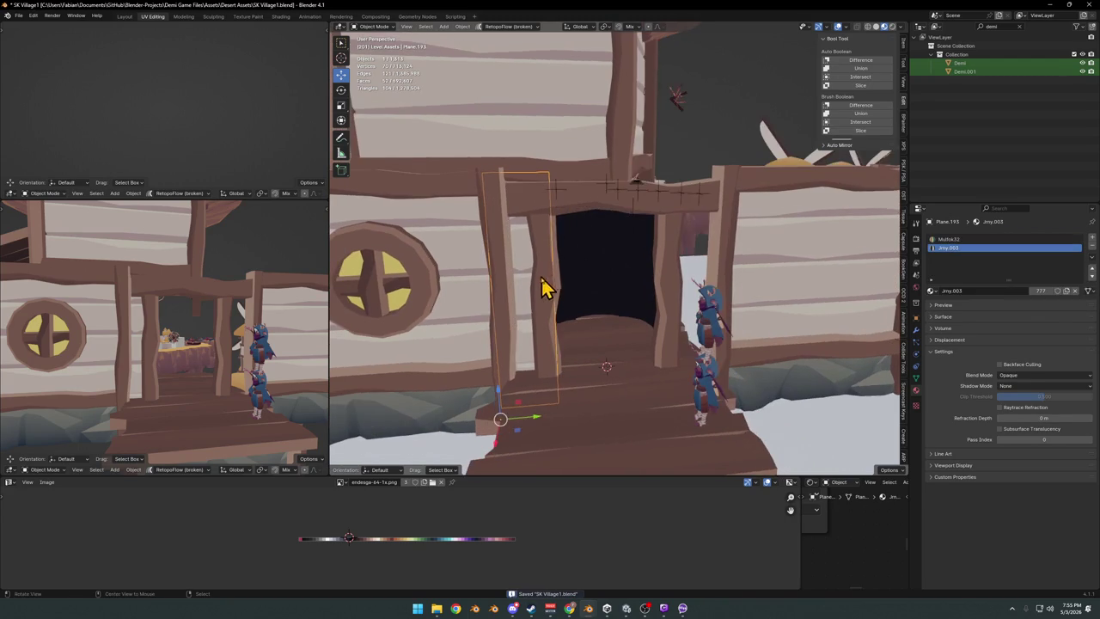
{"action": "key", "text": "s"}
{"action": "key", "text": "y"}
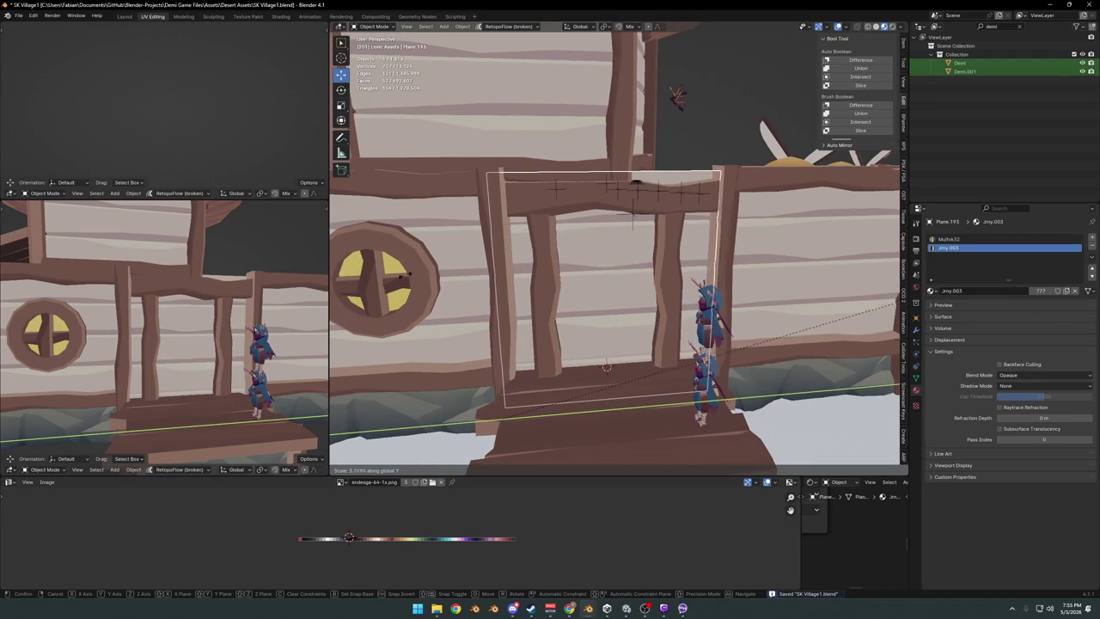
{"action": "left_click", "coordinate": [416, 273]}
{"action": "scroll", "coordinate": [589, 278], "scroll_direction": "down", "scroll_amount": 3}
{"action": "mouse_move", "coordinate": [589, 277]}
{"action": "middle_mouse_down"}
{"action": "mouse_move", "coordinate": [629, 315]}
{"action": "mouse_move", "coordinate": [617, 307]}
{"action": "middle_mouse_up"}
{"action": "scroll", "coordinate": [606, 294], "scroll_direction": "up", "scroll_amount": 4}
Add a vertical loop cut through the door panel in Edit Mode, undoing a trial bevel.
{"action": "key", "text": "Tab"}
{"action": "left_click", "coordinate": [616, 307]}
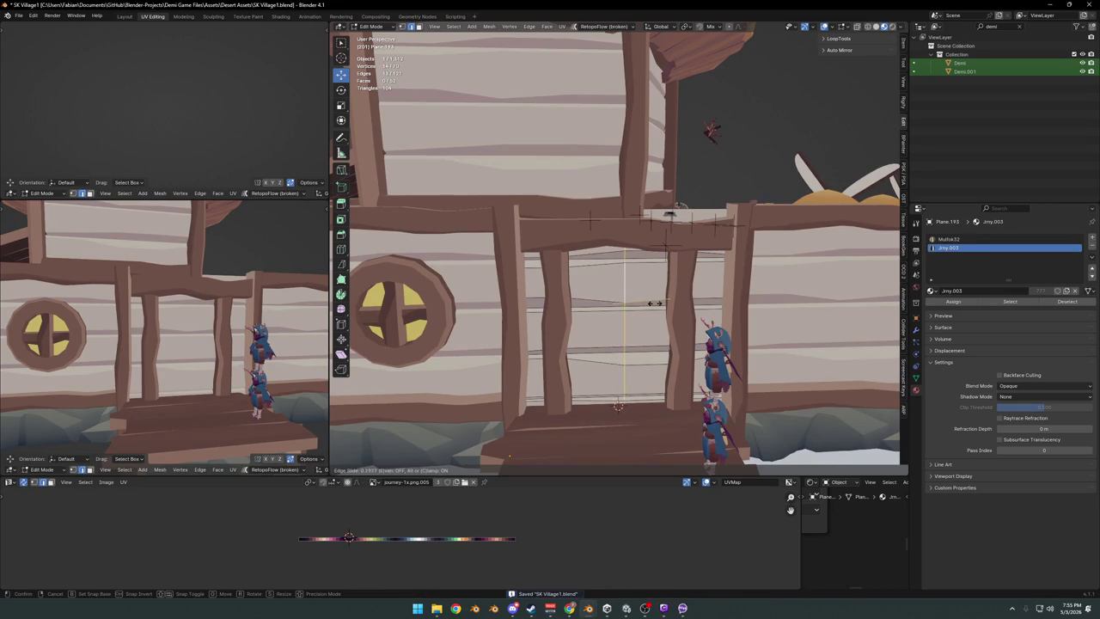
{"action": "left_click", "coordinate": [652, 305]}
{"action": "key", "text": "ctrl+b"}
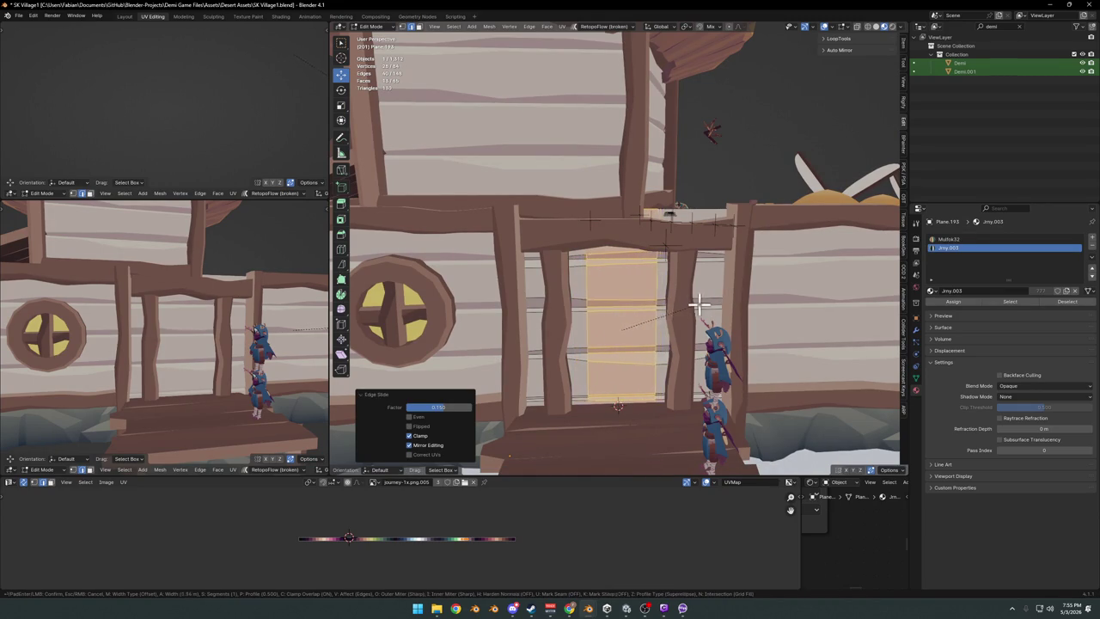
{"action": "left_click", "coordinate": [679, 305]}
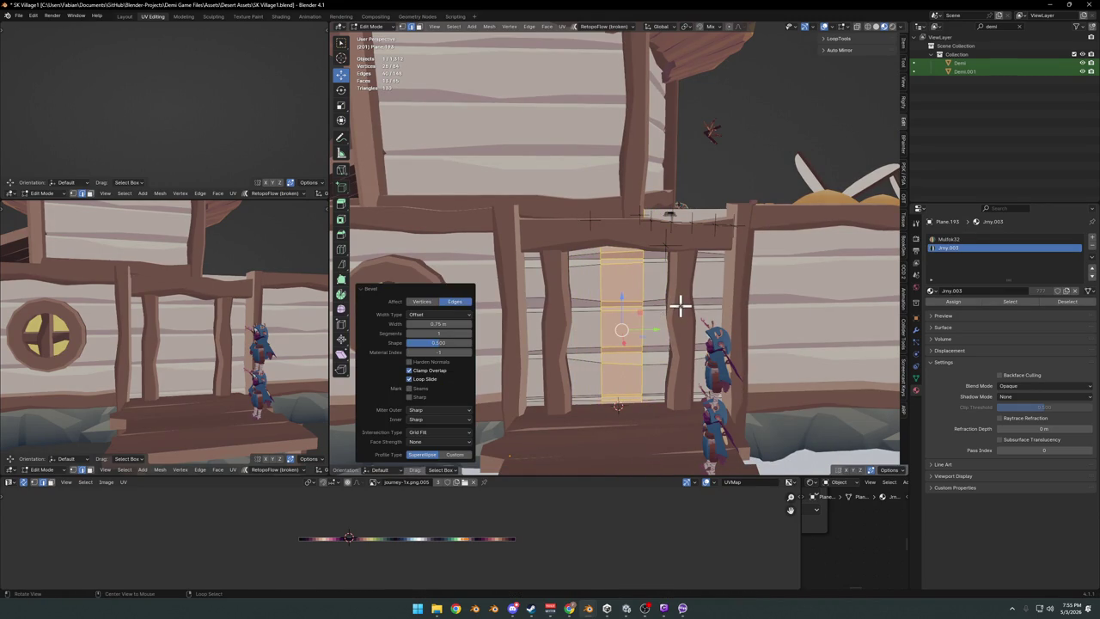
{"action": "key", "text": "ctrl+z"}
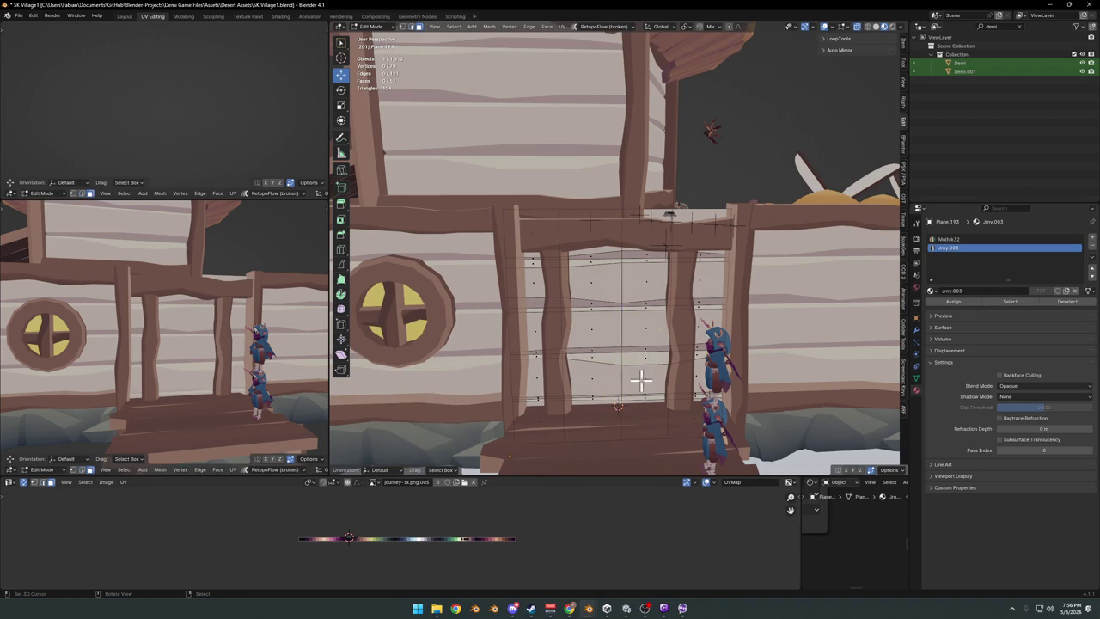
Delete the door face to open a hole, slide its edge wider, and exit Edit Mode.
{"action": "key", "text": "x"}
{"action": "left_click", "coordinate": [620, 356]}
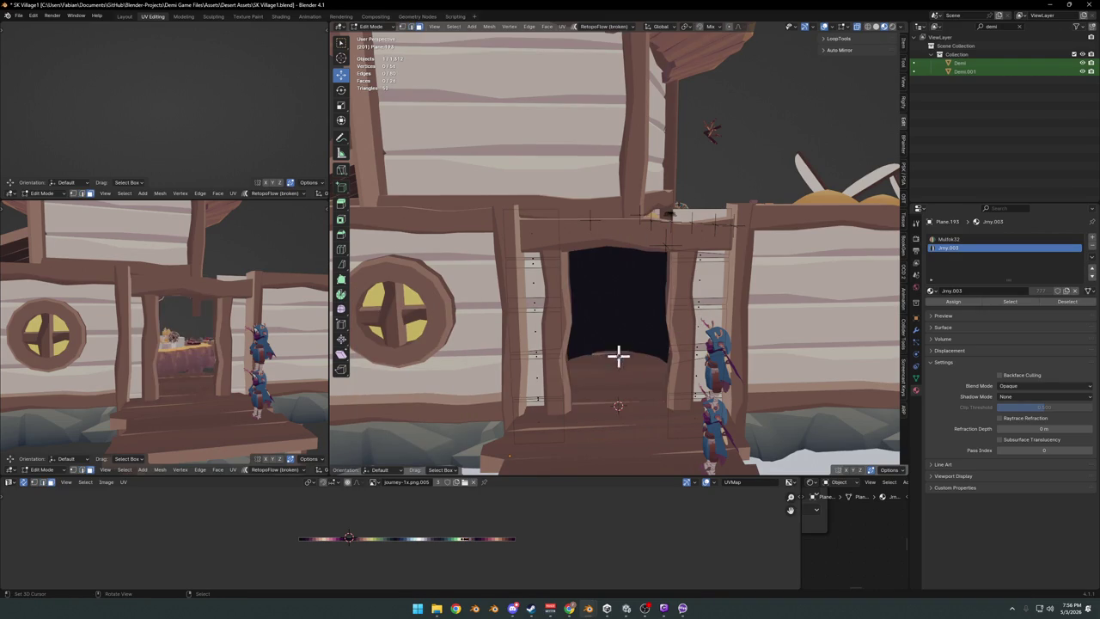
{"action": "key", "text": "alt+a"}
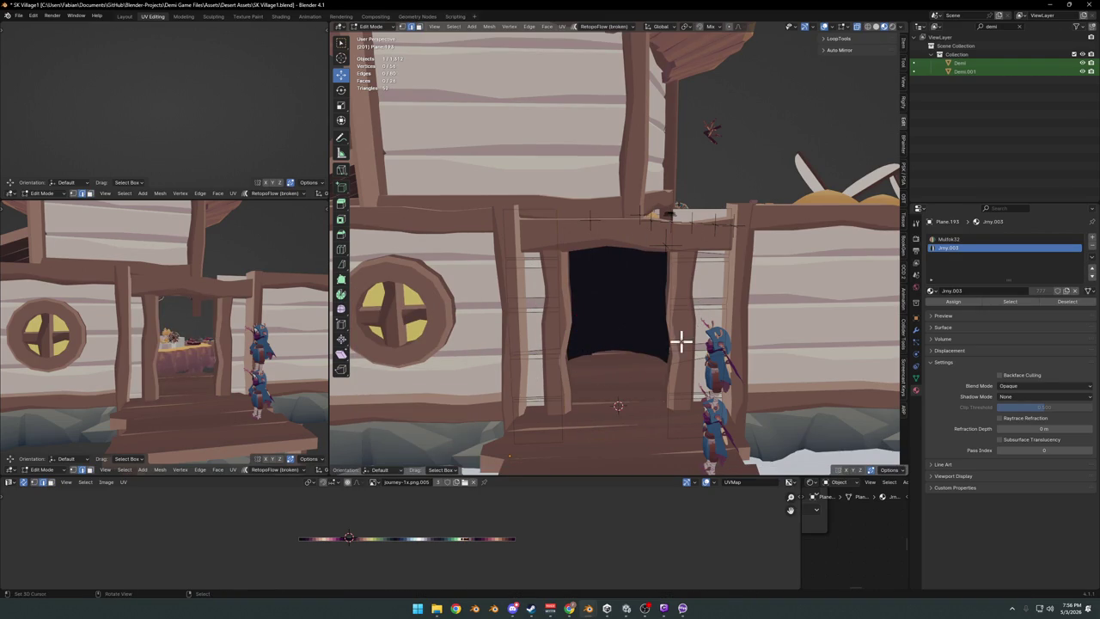
{"action": "key", "text": "g"}
{"action": "key", "text": "g"}
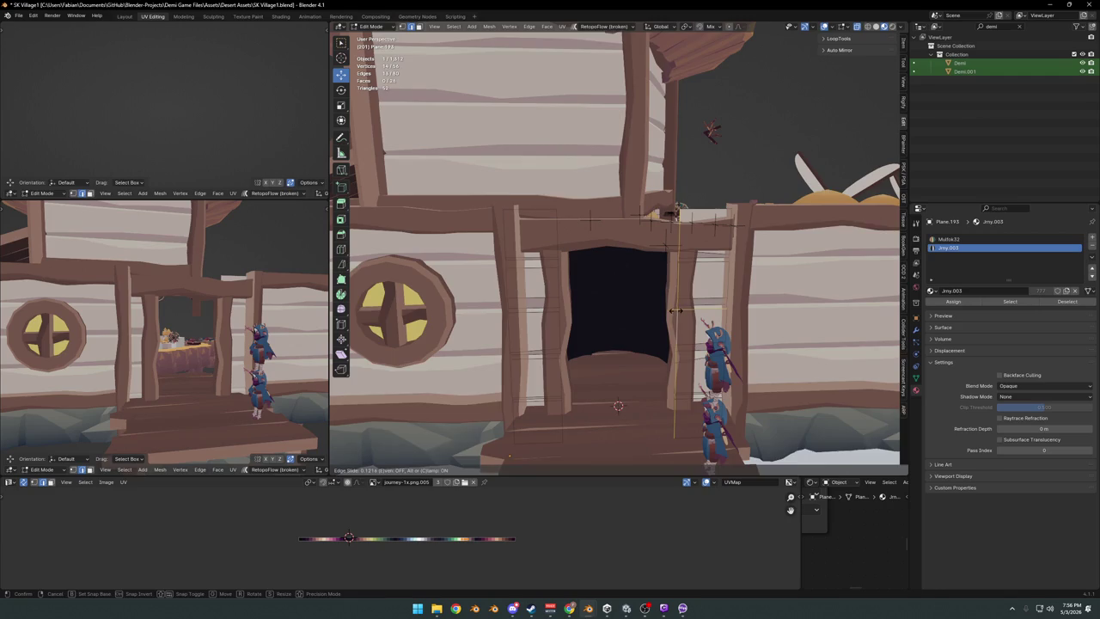
{"action": "left_click", "coordinate": [677, 311]}
{"action": "scroll", "coordinate": [677, 311], "scroll_direction": "down", "scroll_amount": 4}
{"action": "key", "text": "Tab"}
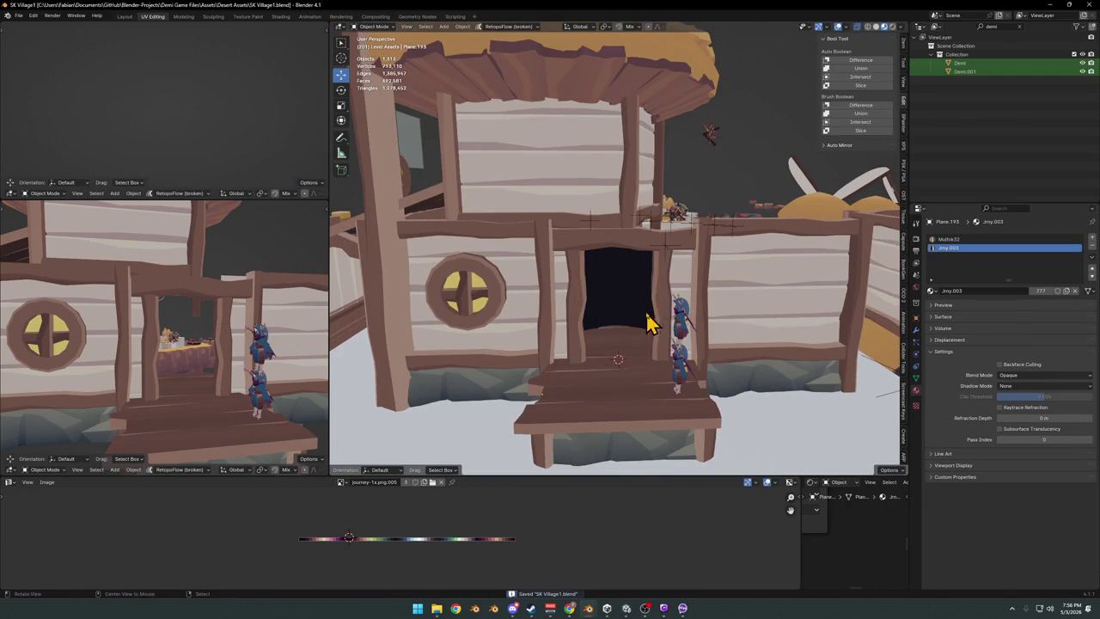
{"action": "middle_click_drag", "start_coordinate": [649, 322], "coordinate": [591, 328]}
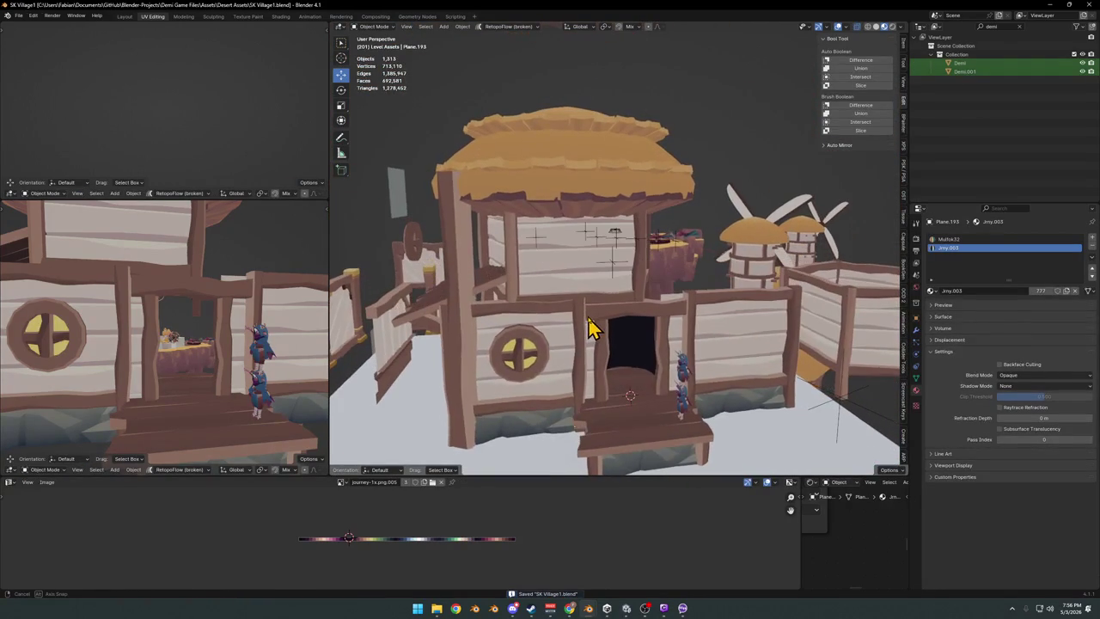
Rotate the fence panel 90° about the Z axis.
{"action": "mouse_move", "coordinate": [672, 269]}
{"action": "middle_mouse_down"}
{"action": "mouse_move", "coordinate": [668, 303]}
{"action": "mouse_move", "coordinate": [608, 295]}
{"action": "mouse_move", "coordinate": [662, 308]}
{"action": "mouse_move", "coordinate": [671, 267]}
{"action": "mouse_move", "coordinate": [643, 295]}
{"action": "mouse_move", "coordinate": [682, 309]}
{"action": "middle_mouse_up"}
{"action": "scroll", "coordinate": [669, 267], "scroll_direction": "down", "scroll_amount": 2}
{"action": "scroll", "coordinate": [691, 348], "scroll_direction": "up", "scroll_amount": 2}
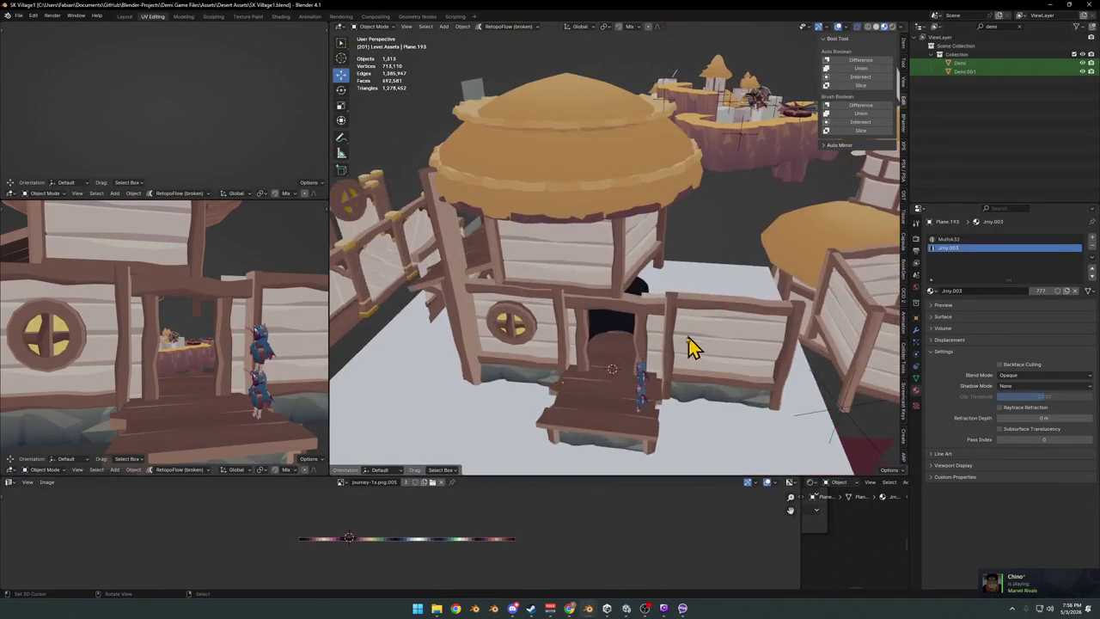
{"action": "scroll", "coordinate": [692, 348], "scroll_direction": "up", "scroll_amount": 1}
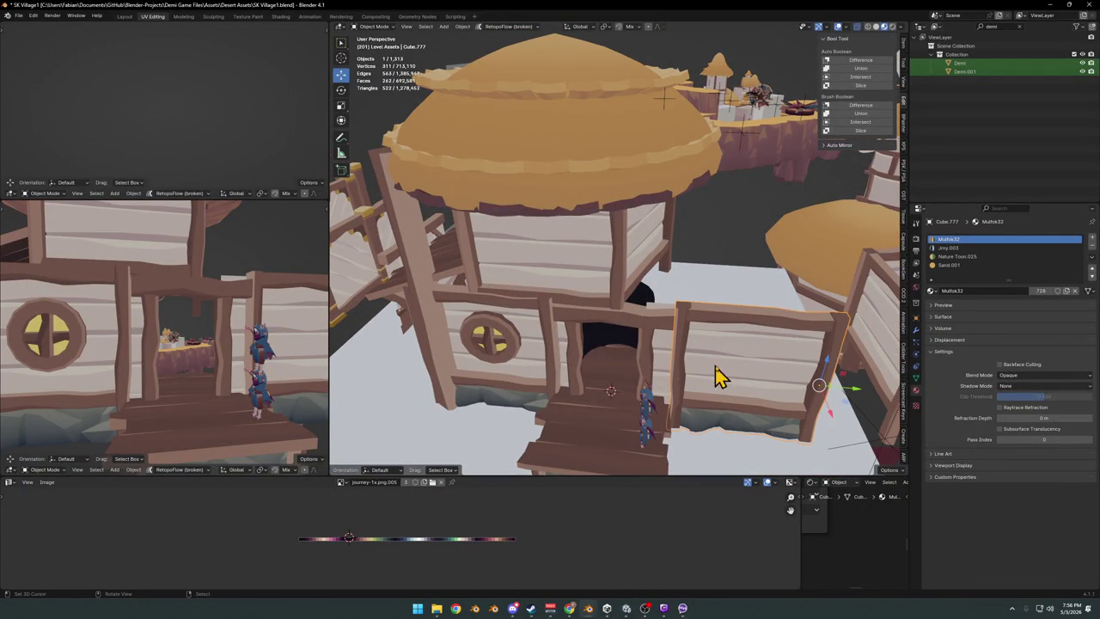
{"action": "middle_click_drag", "start_coordinate": [716, 375], "coordinate": [722, 352]}
{"action": "key", "text": "r"}
{"action": "key", "text": "Escape"}
{"action": "type", "text": "rz"}
{"action": "type", "text": "90"}
{"action": "key", "text": "Return"}
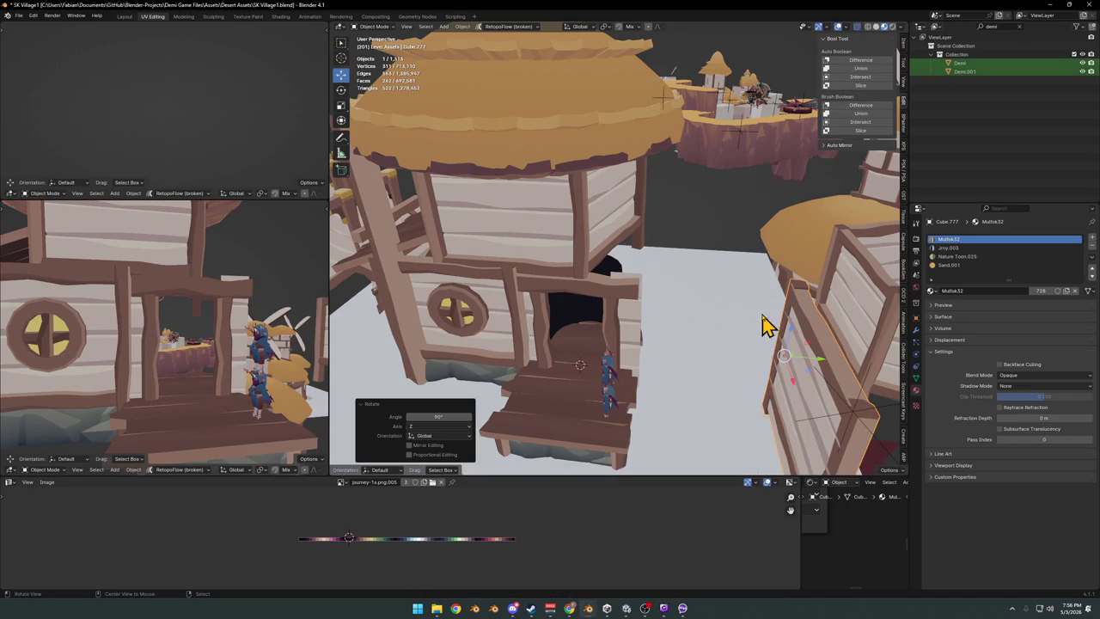
Move the rotated fence panel beside the house, cancelling a stray X-axis move.
{"action": "middle_click_drag", "start_coordinate": [768, 326], "coordinate": [773, 400]}
{"action": "key", "text": "g"}
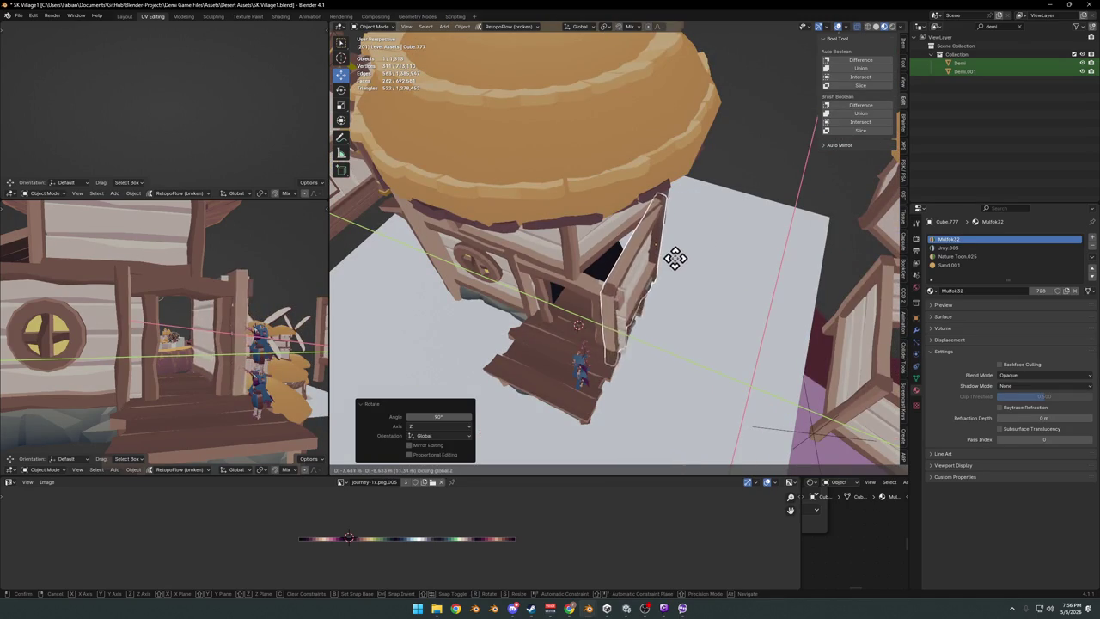
{"action": "left_click", "coordinate": [689, 259]}
{"action": "mouse_move", "coordinate": [670, 312]}
{"action": "middle_mouse_down"}
{"action": "mouse_move", "coordinate": [721, 262]}
{"action": "mouse_move", "coordinate": [665, 318]}
{"action": "middle_mouse_up"}
{"action": "scroll", "coordinate": [661, 320], "scroll_direction": "up", "scroll_amount": 3}
{"action": "mouse_move", "coordinate": [579, 282]}
{"action": "middle_mouse_down"}
{"action": "mouse_move", "coordinate": [599, 280]}
{"action": "mouse_move", "coordinate": [618, 302]}
{"action": "mouse_move", "coordinate": [630, 295]}
{"action": "mouse_move", "coordinate": [545, 284]}
{"action": "mouse_move", "coordinate": [594, 246]}
{"action": "mouse_move", "coordinate": [602, 275]}
{"action": "mouse_move", "coordinate": [646, 248]}
{"action": "mouse_move", "coordinate": [645, 270]}
{"action": "mouse_move", "coordinate": [627, 287]}
{"action": "mouse_move", "coordinate": [601, 277]}
{"action": "mouse_move", "coordinate": [643, 275]}
{"action": "mouse_move", "coordinate": [692, 295]}
{"action": "mouse_move", "coordinate": [614, 292]}
{"action": "mouse_move", "coordinate": [645, 304]}
{"action": "mouse_move", "coordinate": [685, 292]}
{"action": "mouse_move", "coordinate": [611, 263]}
{"action": "mouse_move", "coordinate": [638, 300]}
{"action": "mouse_move", "coordinate": [659, 281]}
{"action": "mouse_move", "coordinate": [687, 289]}
{"action": "mouse_move", "coordinate": [628, 289]}
{"action": "mouse_move", "coordinate": [662, 305]}
{"action": "mouse_move", "coordinate": [641, 317]}
{"action": "mouse_move", "coordinate": [646, 335]}
{"action": "middle_mouse_up"}
{"action": "key", "text": "g"}
{"action": "key", "text": "x"}
{"action": "right_click", "coordinate": [608, 286]}
Shift the doorway panel vertically along Z, save, then delete the post beside the door.
{"action": "left_click", "coordinate": [594, 246]}
{"action": "key", "text": "g"}
{"action": "key", "text": "z"}
{"action": "left_click", "coordinate": [643, 248]}
{"action": "key", "text": "ctrl+s"}
{"action": "left_click", "coordinate": [632, 335]}
{"action": "key", "text": "Delete"}
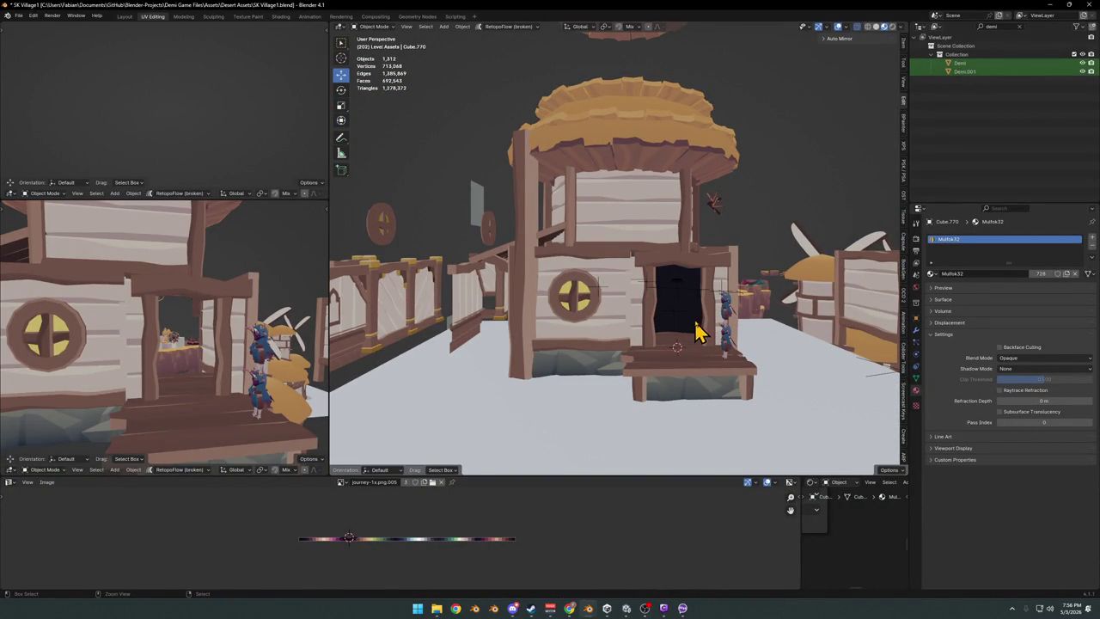
Undo the post deletion, then orbit right and select the doorway panel and upper house.
{"action": "key", "text": "ctrl+z"}
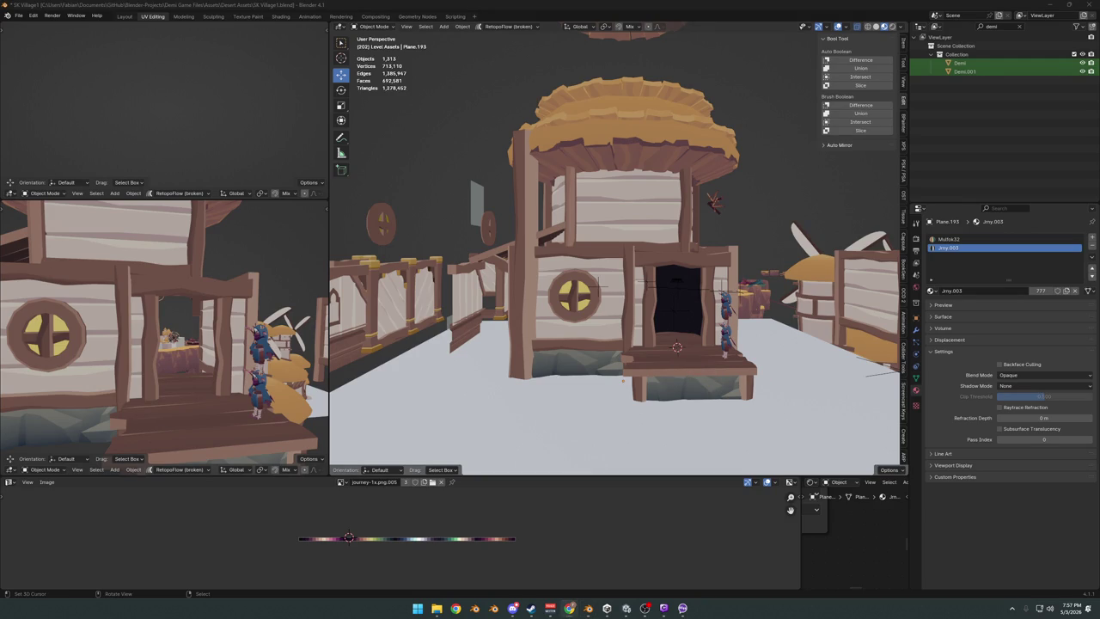
{"action": "mouse_move", "coordinate": [909, 325]}
{"action": "middle_mouse_down"}
{"action": "mouse_move", "coordinate": [736, 294]}
{"action": "mouse_move", "coordinate": [660, 323]}
{"action": "middle_mouse_up"}
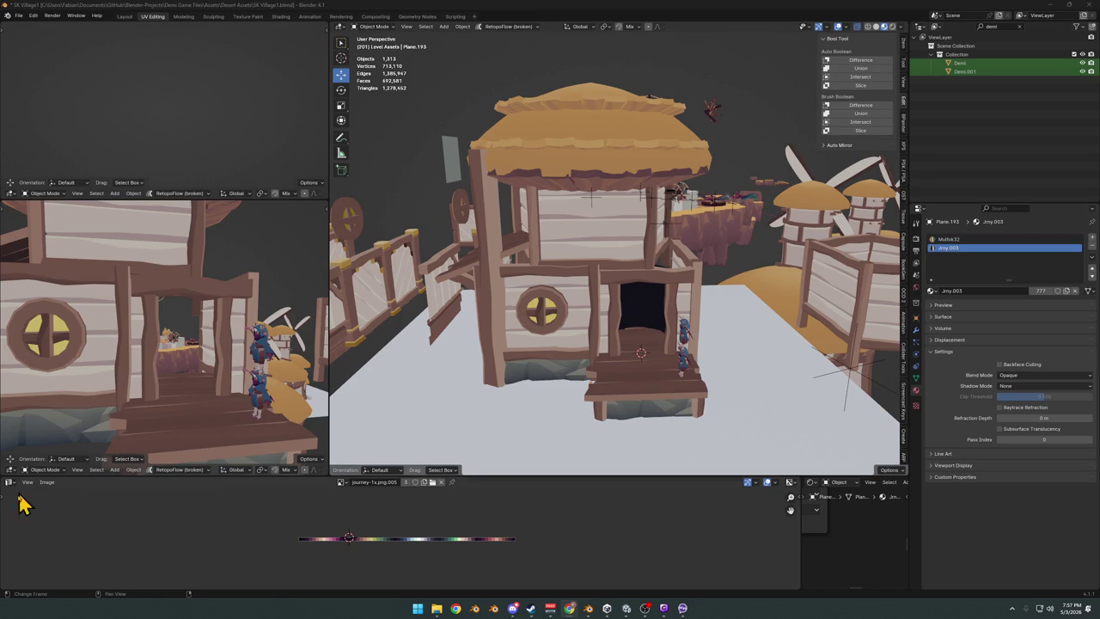
{"action": "mouse_move", "coordinate": [868, 253]}
{"action": "middle_mouse_down"}
{"action": "mouse_move", "coordinate": [650, 300]}
{"action": "mouse_move", "coordinate": [722, 292]}
{"action": "mouse_move", "coordinate": [694, 304]}
{"action": "mouse_move", "coordinate": [636, 262]}
{"action": "mouse_move", "coordinate": [638, 306]}
{"action": "mouse_move", "coordinate": [616, 246]}
{"action": "middle_mouse_up"}
{"action": "left_click", "coordinate": [634, 292]}
{"action": "left_click", "coordinate": [619, 232], "text": "shift"}
Select the roof pieces, try a Y-axis move and cancel it, then select the upper house.
{"action": "left_click", "coordinate": [611, 201], "text": "shift"}
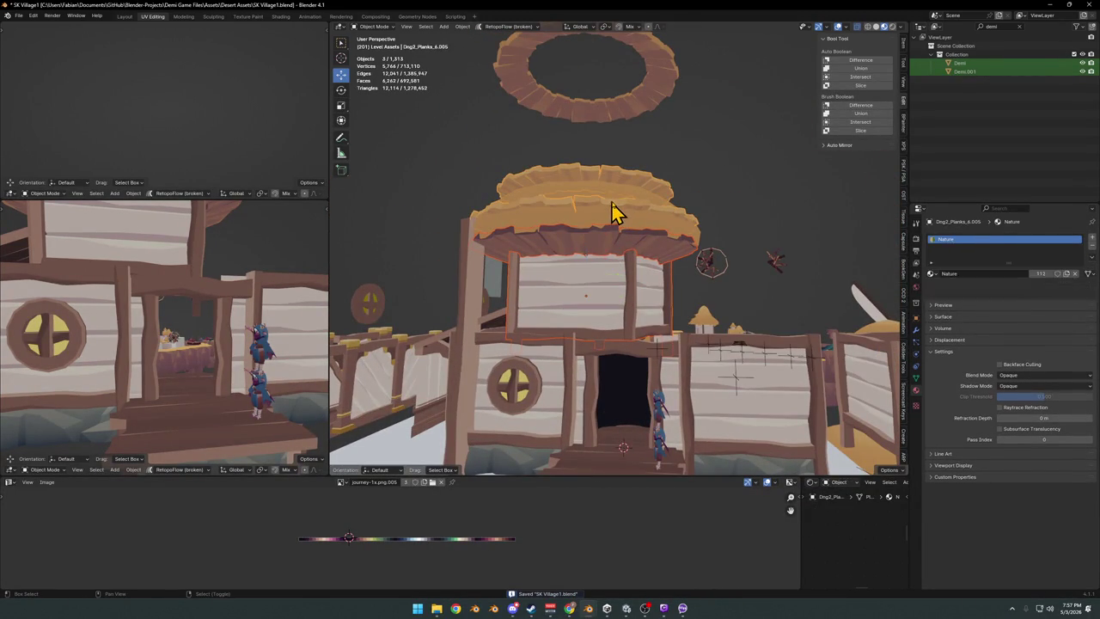
{"action": "left_click", "coordinate": [604, 229], "text": "shift"}
{"action": "key", "text": "g"}
{"action": "key", "text": "y"}
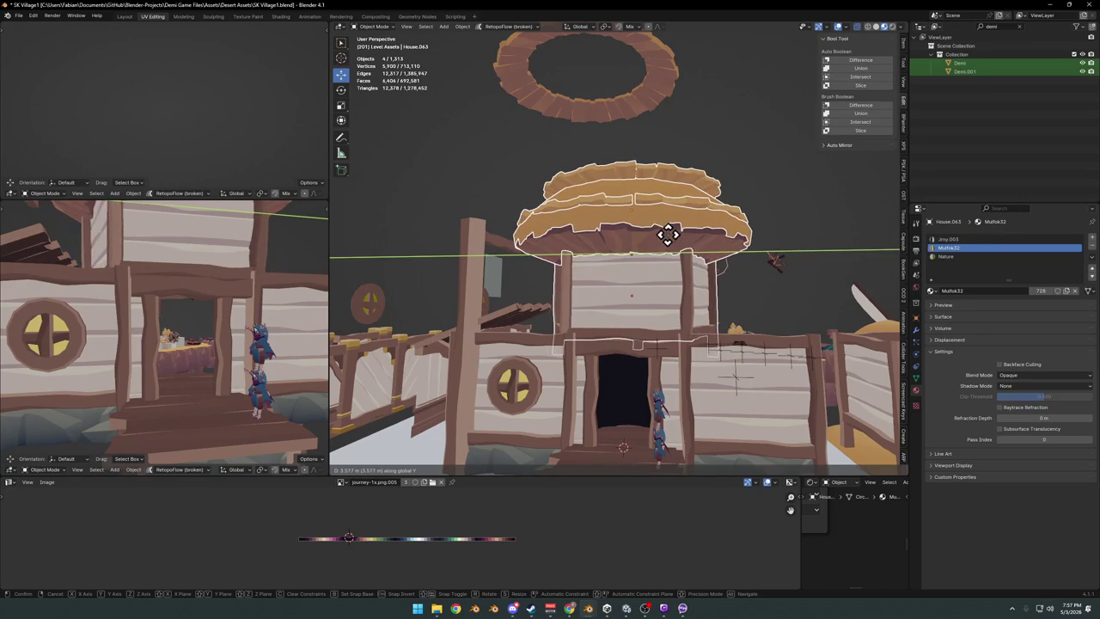
{"action": "right_click", "coordinate": [664, 232]}
{"action": "mouse_move", "coordinate": [663, 232]}
{"action": "middle_mouse_down"}
{"action": "mouse_move", "coordinate": [657, 249]}
{"action": "mouse_move", "coordinate": [589, 275]}
{"action": "mouse_move", "coordinate": [667, 278]}
{"action": "mouse_move", "coordinate": [581, 275]}
{"action": "mouse_move", "coordinate": [599, 281]}
{"action": "middle_mouse_up"}
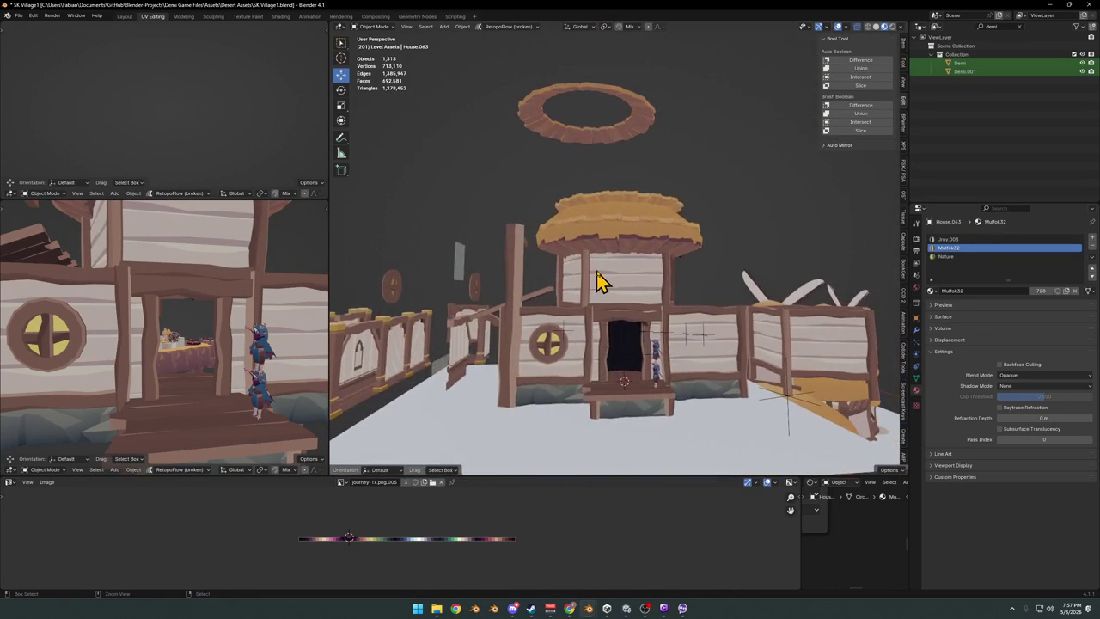
{"action": "left_click", "coordinate": [601, 281]}
Select the fence panel beside the doorway and hide it.
{"action": "scroll", "coordinate": [696, 297], "scroll_direction": "up", "scroll_amount": 3}
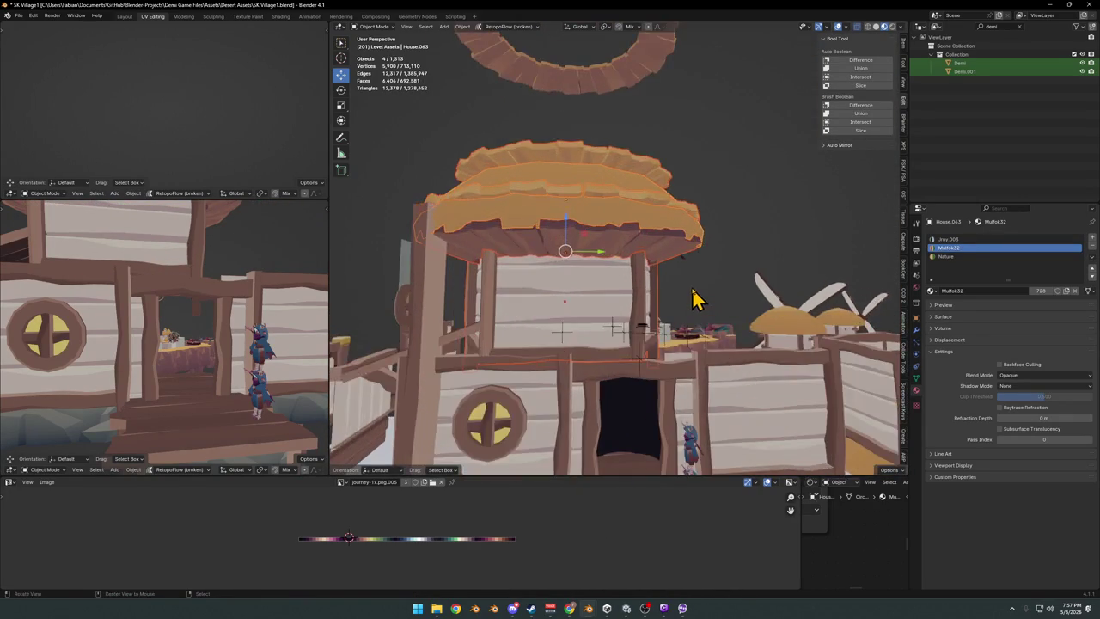
{"action": "middle_click_drag", "start_coordinate": [695, 300], "coordinate": [705, 339]}
{"action": "left_click", "coordinate": [751, 444]}
{"action": "key", "text": "g"}
{"action": "left_click", "coordinate": [802, 396]}
{"action": "key", "text": "Delete"}
Inspect the house from several angles and save the village file.
{"action": "mouse_move", "coordinate": [761, 364]}
{"action": "middle_mouse_down"}
{"action": "mouse_move", "coordinate": [722, 348]}
{"action": "mouse_move", "coordinate": [690, 263]}
{"action": "mouse_move", "coordinate": [692, 288]}
{"action": "mouse_move", "coordinate": [694, 277]}
{"action": "mouse_move", "coordinate": [645, 310]}
{"action": "mouse_move", "coordinate": [713, 289]}
{"action": "mouse_move", "coordinate": [639, 283]}
{"action": "middle_mouse_up"}
{"action": "scroll", "coordinate": [722, 348], "scroll_direction": "down", "scroll_amount": 3}
{"action": "scroll", "coordinate": [719, 344], "scroll_direction": "up", "scroll_amount": 3}
{"action": "scroll", "coordinate": [653, 307], "scroll_direction": "down", "scroll_amount": 2}
{"action": "scroll", "coordinate": [658, 304], "scroll_direction": "down", "scroll_amount": 2}
{"action": "scroll", "coordinate": [639, 295], "scroll_direction": "down", "scroll_amount": 1}
{"action": "scroll", "coordinate": [648, 285], "scroll_direction": "down", "scroll_amount": 2}
{"action": "scroll", "coordinate": [637, 281], "scroll_direction": "up", "scroll_amount": 3}
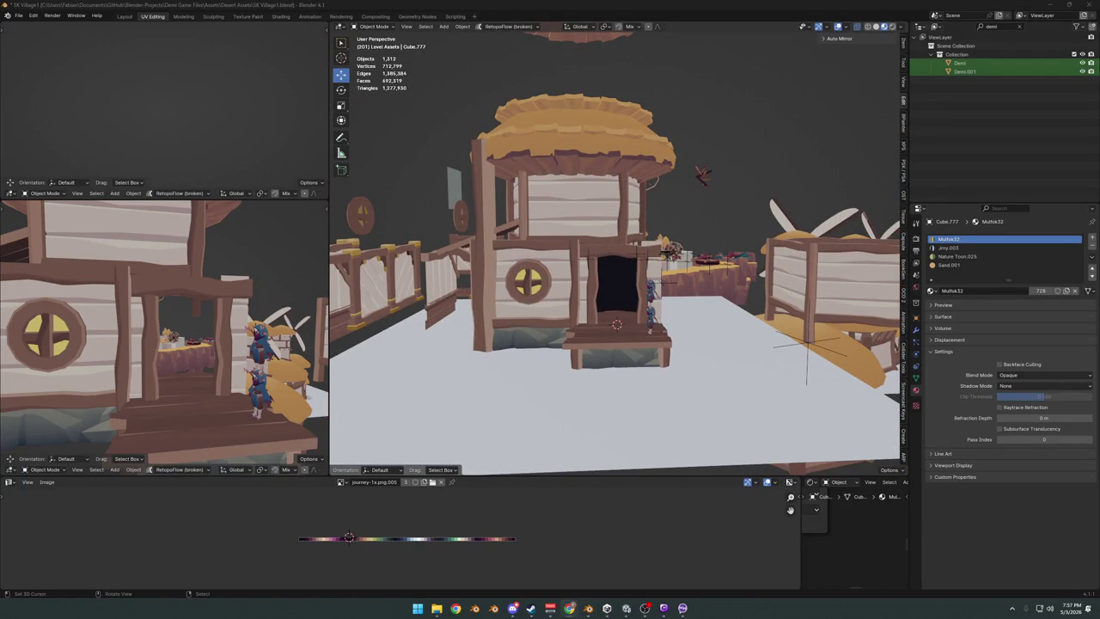
{"action": "mouse_move", "coordinate": [519, 342]}
{"action": "middle_mouse_down"}
{"action": "mouse_move", "coordinate": [717, 344]}
{"action": "mouse_move", "coordinate": [694, 376]}
{"action": "mouse_move", "coordinate": [648, 348]}
{"action": "mouse_move", "coordinate": [633, 364]}
{"action": "mouse_move", "coordinate": [606, 356]}
{"action": "mouse_move", "coordinate": [707, 383]}
{"action": "mouse_move", "coordinate": [753, 339]}
{"action": "mouse_move", "coordinate": [722, 346]}
{"action": "middle_mouse_up"}
{"action": "scroll", "coordinate": [662, 339], "scroll_direction": "up", "scroll_amount": 2}
{"action": "scroll", "coordinate": [711, 334], "scroll_direction": "up", "scroll_amount": 2}
{"action": "scroll", "coordinate": [694, 376], "scroll_direction": "up", "scroll_amount": 2}
{"action": "key", "text": "ctrl+s"}
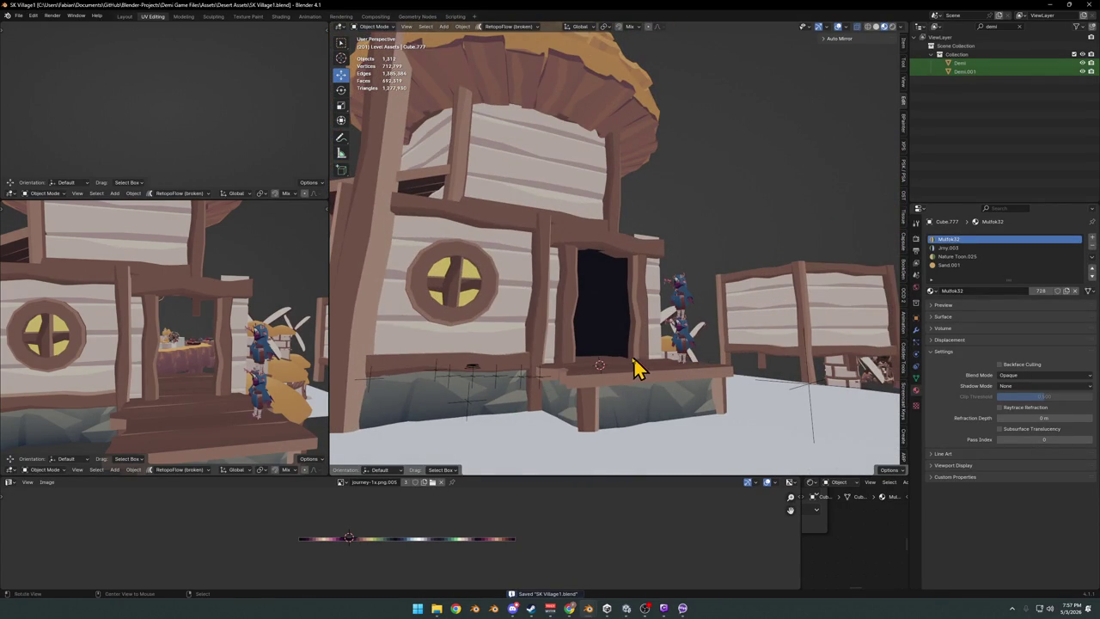
{"action": "mouse_move", "coordinate": [650, 342]}
{"action": "middle_mouse_down"}
{"action": "mouse_move", "coordinate": [540, 356]}
{"action": "mouse_move", "coordinate": [523, 344]}
{"action": "mouse_move", "coordinate": [527, 325]}
{"action": "mouse_move", "coordinate": [545, 319]}
{"action": "mouse_move", "coordinate": [613, 349]}
{"action": "mouse_move", "coordinate": [596, 341]}
{"action": "mouse_move", "coordinate": [606, 359]}
{"action": "mouse_move", "coordinate": [570, 355]}
{"action": "mouse_move", "coordinate": [599, 393]}
{"action": "mouse_move", "coordinate": [599, 373]}
{"action": "mouse_move", "coordinate": [579, 373]}
{"action": "mouse_move", "coordinate": [653, 363]}
{"action": "mouse_move", "coordinate": [657, 352]}
{"action": "mouse_move", "coordinate": [643, 364]}
{"action": "mouse_move", "coordinate": [658, 338]}
{"action": "mouse_move", "coordinate": [594, 367]}
{"action": "middle_mouse_up"}
Reveal the hidden objects, then rotate the doorway post about 26° on Z and reposition it.
{"action": "left_click", "coordinate": [481, 411]}
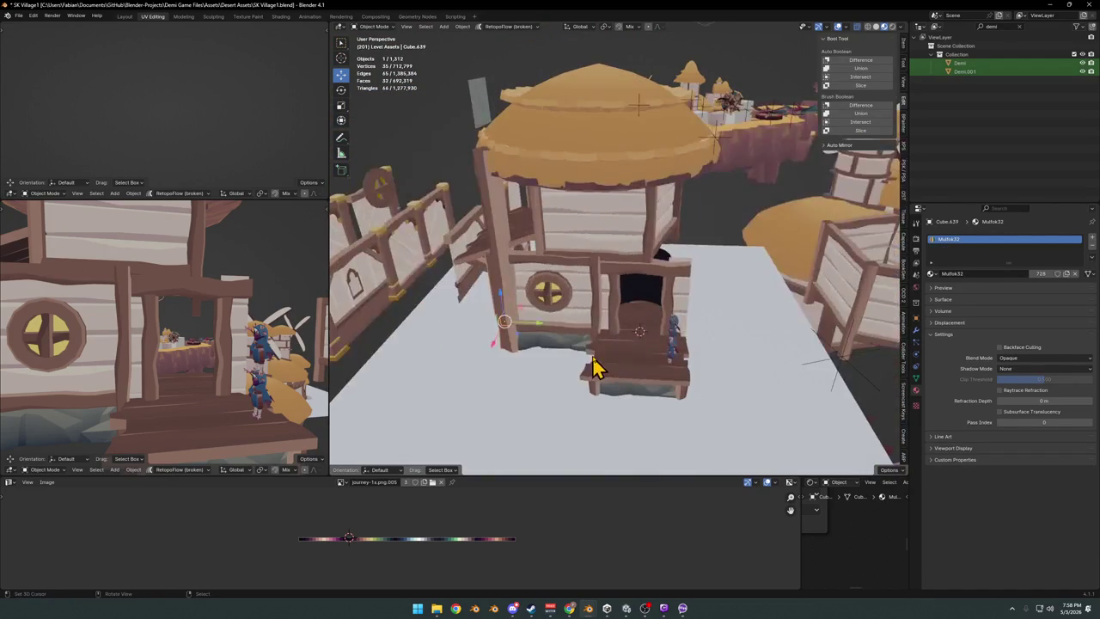
{"action": "key", "text": "alt+h"}
{"action": "left_click", "coordinate": [550, 368]}
{"action": "mouse_move", "coordinate": [550, 368]}
{"action": "middle_mouse_down"}
{"action": "mouse_move", "coordinate": [569, 373]}
{"action": "mouse_move", "coordinate": [584, 361]}
{"action": "middle_mouse_up"}
{"action": "key", "text": "r"}
{"action": "key", "text": "z"}
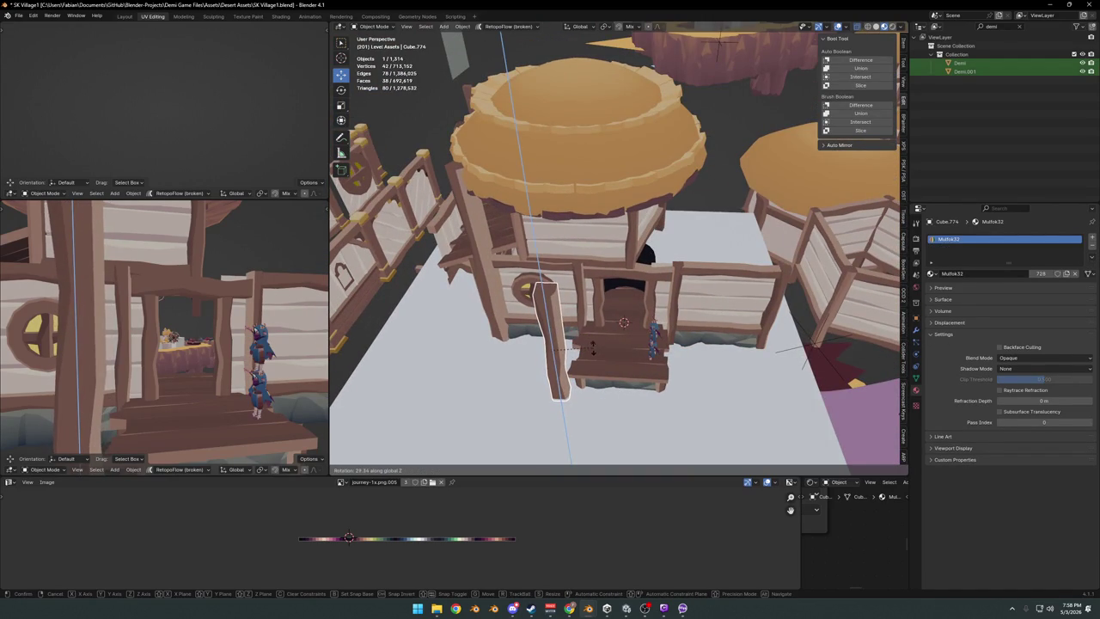
{"action": "left_click", "coordinate": [593, 348]}
{"action": "key", "text": "g"}
{"action": "key", "text": "shift+z"}
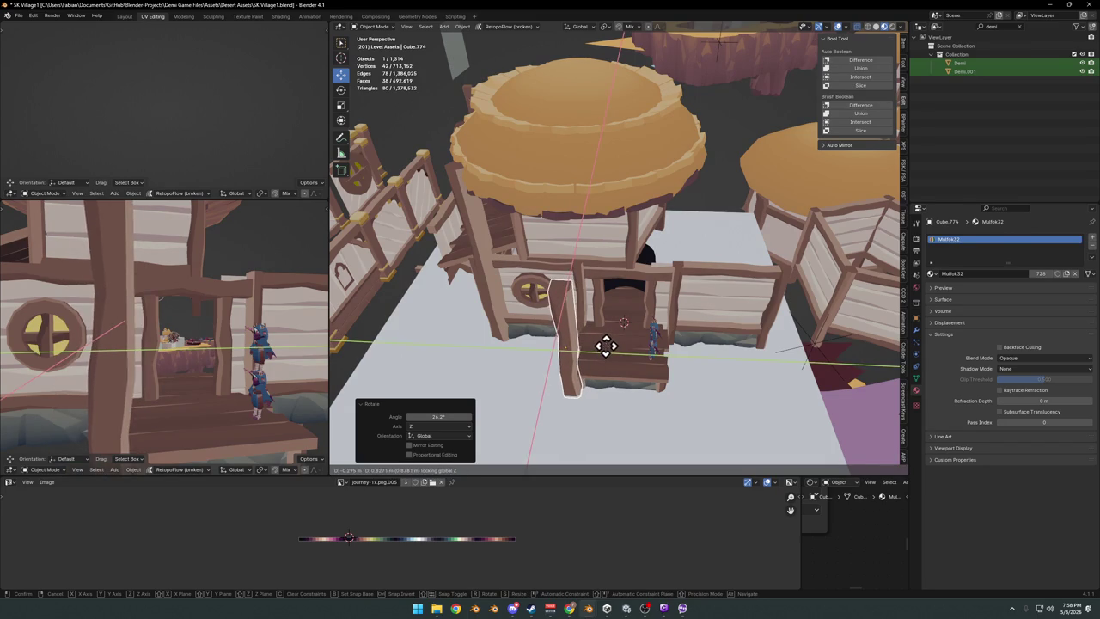
{"action": "left_click", "coordinate": [606, 349]}
Shrink the doorway post vertically to 0.599 and lower it into place along Z.
{"action": "middle_click_drag", "start_coordinate": [606, 351], "coordinate": [604, 373]}
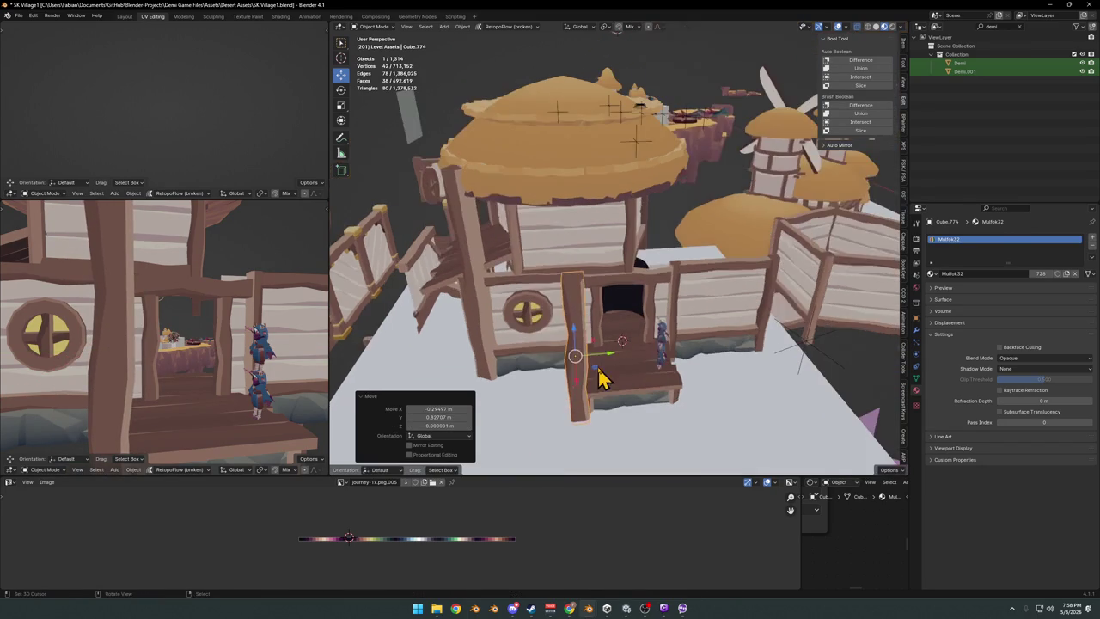
{"action": "key", "text": "g"}
{"action": "key", "text": "shift+z"}
{"action": "key", "text": "z"}
{"action": "left_click", "coordinate": [620, 344]}
{"action": "key", "text": "s"}
{"action": "key", "text": "z"}
{"action": "left_click", "coordinate": [622, 345]}
{"action": "key", "text": "g"}
{"action": "key", "text": "z"}
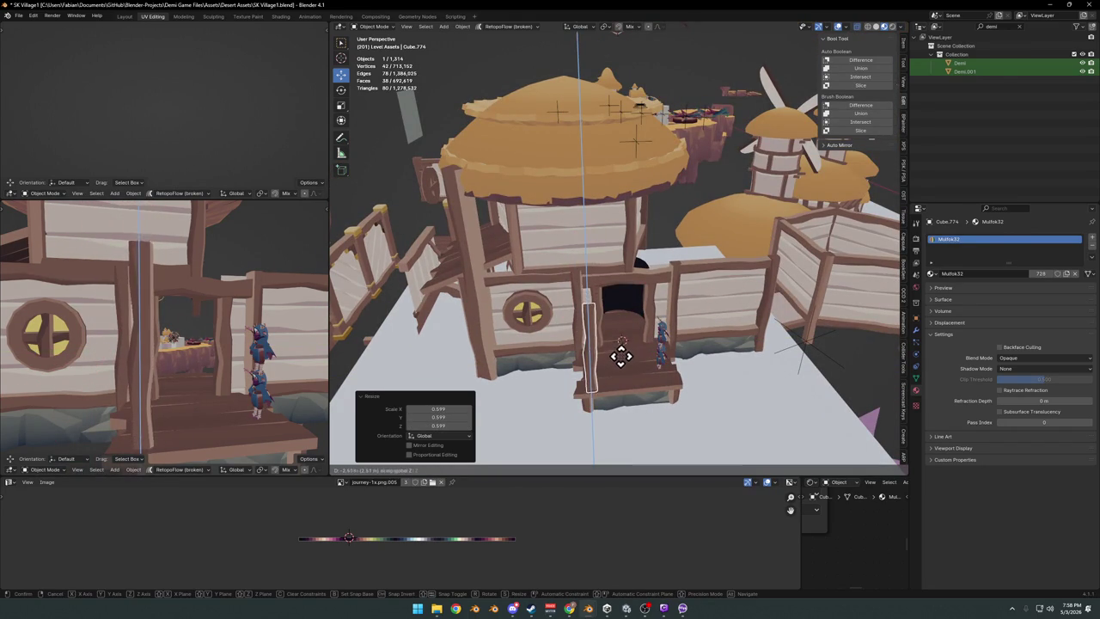
{"action": "left_click", "coordinate": [620, 365]}
Duplicate the post along Y to the doorway's other side at the porch's right front corner.
{"action": "key", "text": "shift+d"}
{"action": "key", "text": "y"}
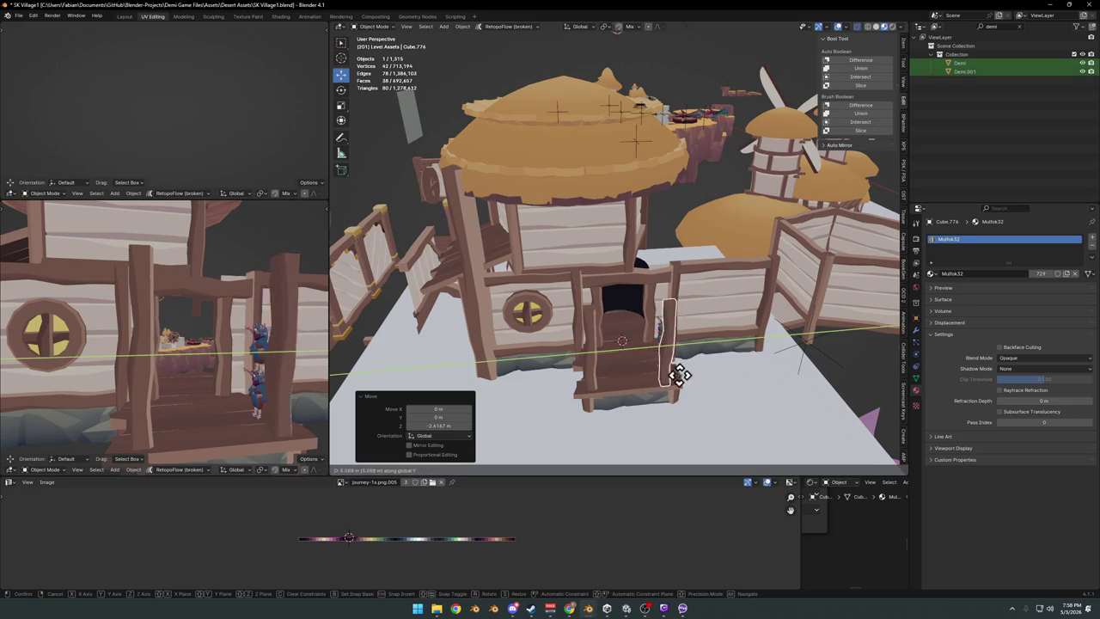
{"action": "left_click", "coordinate": [686, 373]}
{"action": "mouse_move", "coordinate": [277, 364]}
{"action": "middle_mouse_down"}
{"action": "mouse_move", "coordinate": [233, 356]}
{"action": "mouse_move", "coordinate": [221, 381]}
{"action": "mouse_move", "coordinate": [245, 351]}
{"action": "mouse_move", "coordinate": [258, 363]}
{"action": "mouse_move", "coordinate": [240, 365]}
{"action": "middle_mouse_up"}
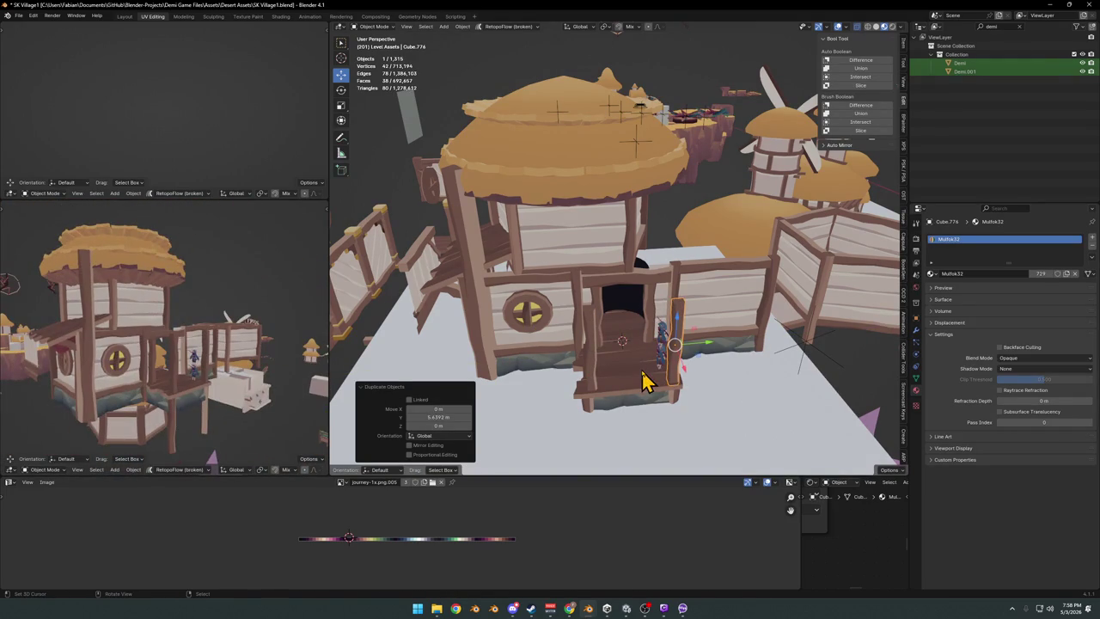
{"action": "middle_click_drag", "start_coordinate": [640, 374], "coordinate": [515, 338]}
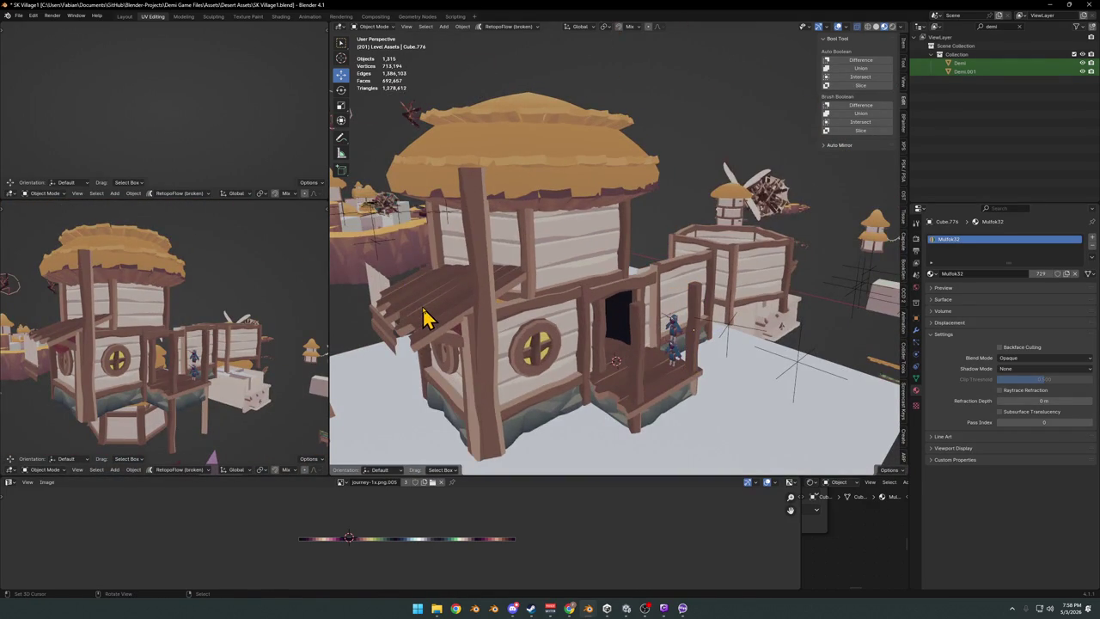
Duplicate the plank panel by the stairs and turn the copy 90° about Z.
{"action": "left_click", "coordinate": [422, 316]}
{"action": "key", "text": "shift+d"}
{"action": "right_click", "coordinate": [459, 294]}
{"action": "middle_click_drag", "start_coordinate": [459, 295], "coordinate": [609, 287]}
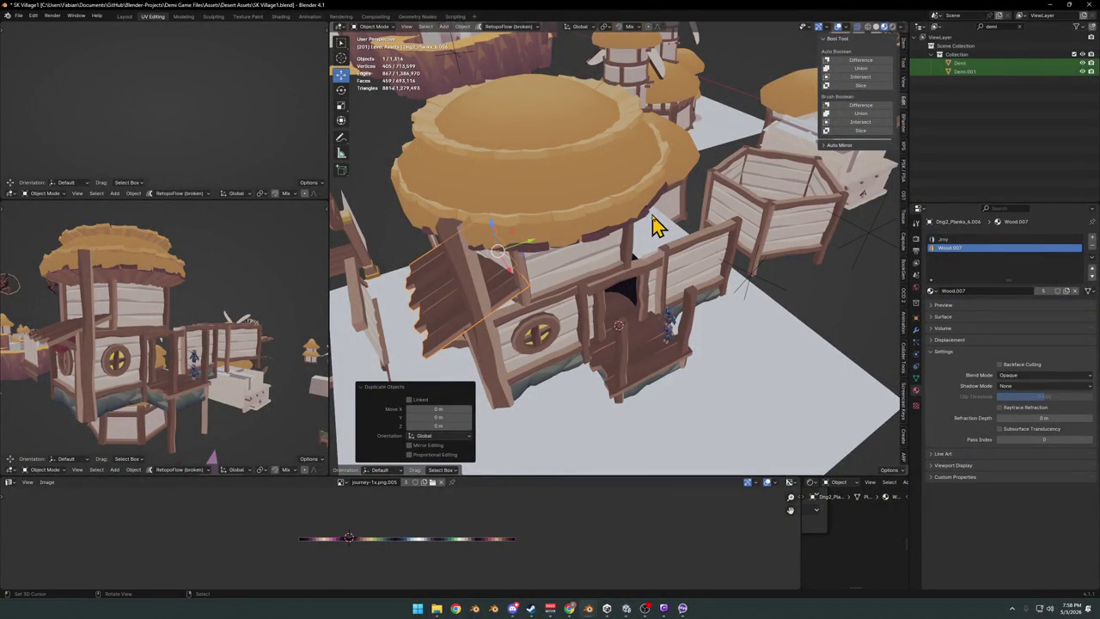
{"action": "type", "text": "rz0"}
{"action": "key", "text": "Return"}
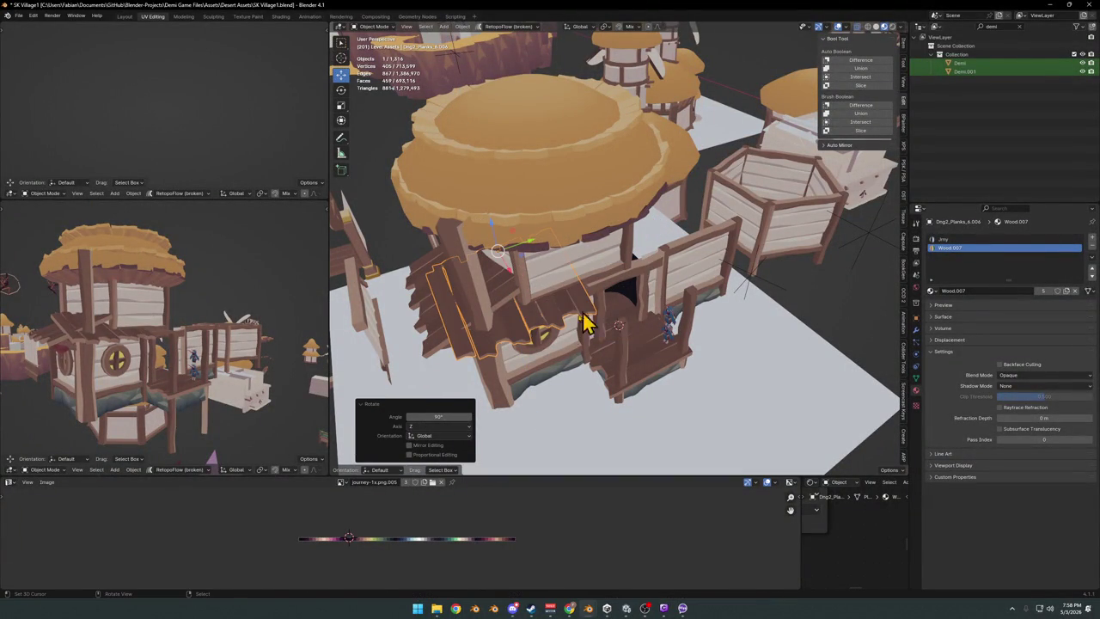
Move the plank copy horizontally over the porch and center it on X above the doorway.
{"action": "key", "text": "g"}
{"action": "key", "text": "shift+z"}
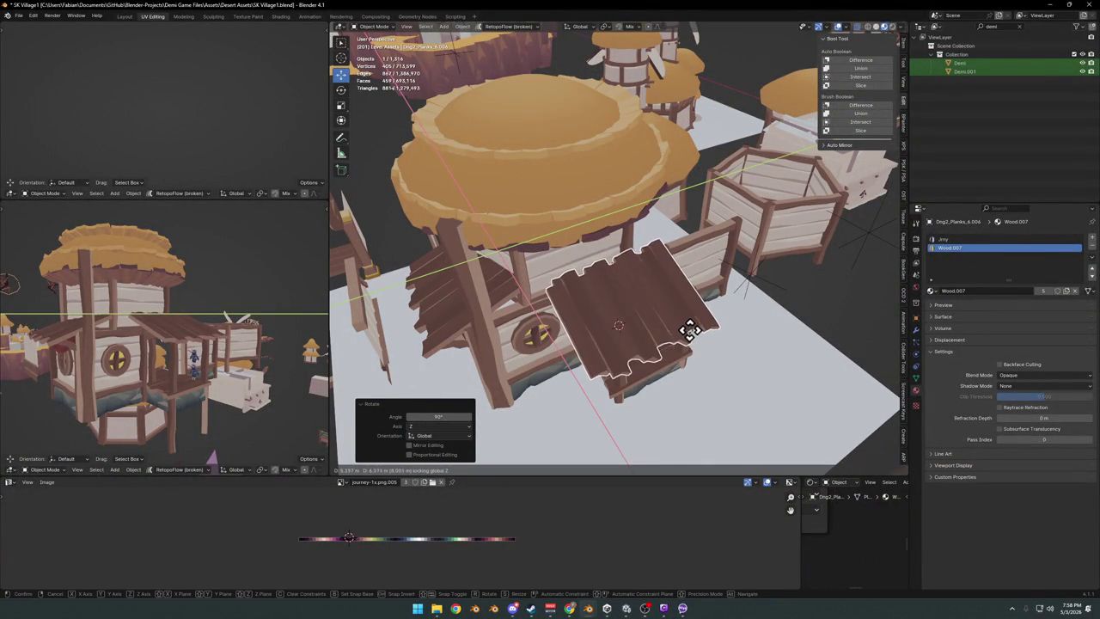
{"action": "left_click", "coordinate": [689, 330]}
{"action": "mouse_move", "coordinate": [695, 344]}
{"action": "middle_mouse_down"}
{"action": "mouse_move", "coordinate": [682, 289]}
{"action": "mouse_move", "coordinate": [694, 299]}
{"action": "mouse_move", "coordinate": [640, 305]}
{"action": "middle_mouse_up"}
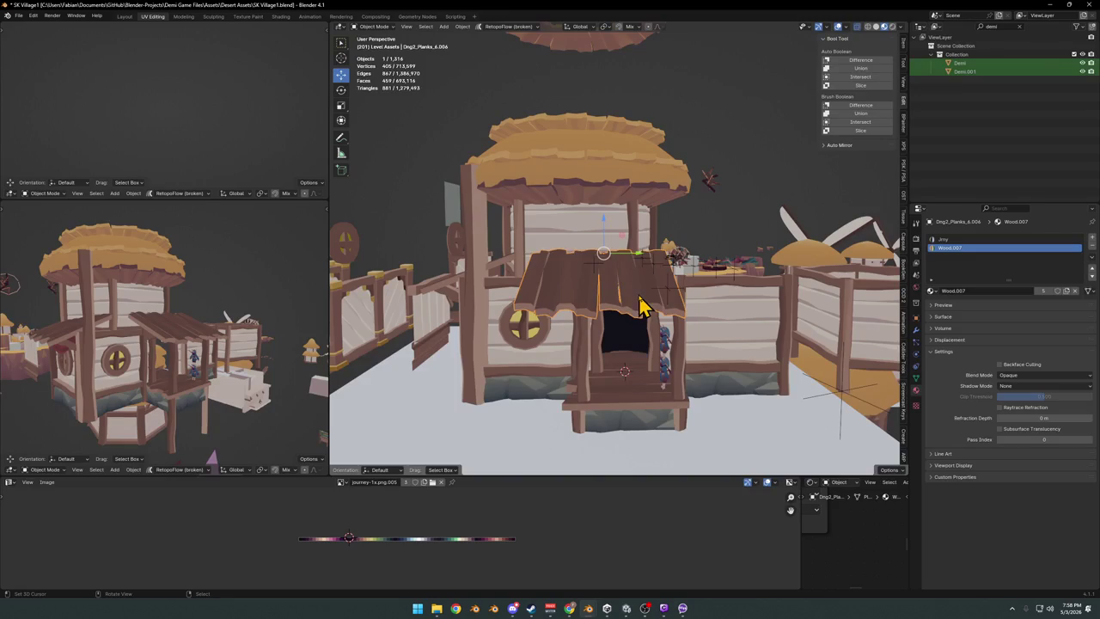
{"action": "key", "text": "g"}
{"action": "key", "text": "x"}
{"action": "left_click", "coordinate": [700, 292]}
{"action": "key", "text": "alt+a"}
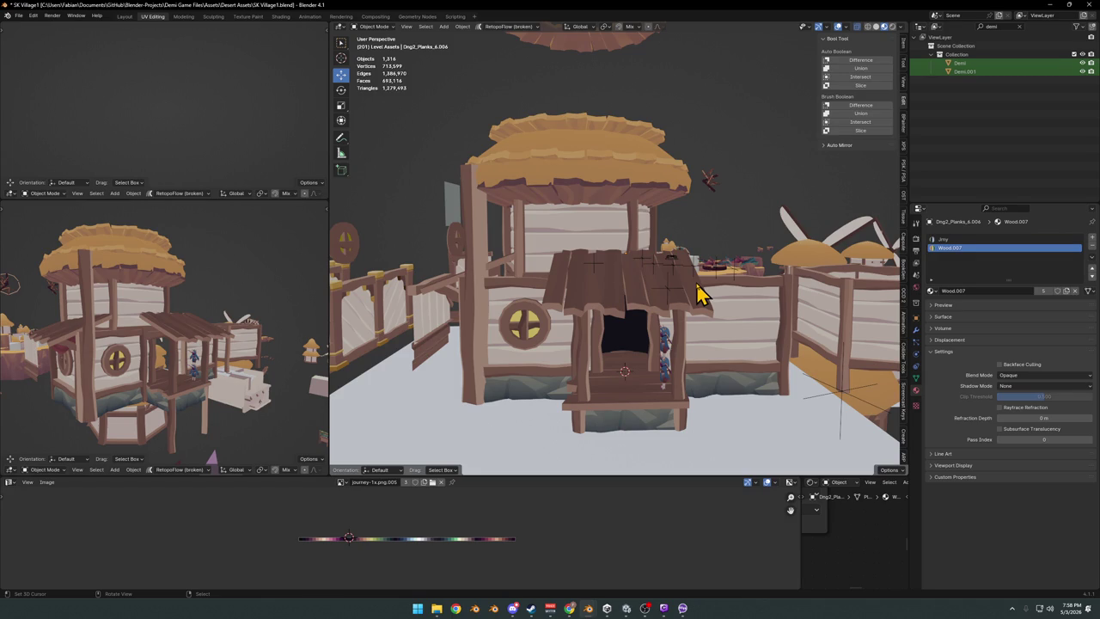
Lower the plank awning onto the posts and adjust its sideways position along X.
{"action": "mouse_move", "coordinate": [625, 295]}
{"action": "middle_mouse_down"}
{"action": "mouse_move", "coordinate": [636, 277]}
{"action": "mouse_move", "coordinate": [651, 290]}
{"action": "mouse_move", "coordinate": [596, 310]}
{"action": "mouse_move", "coordinate": [662, 322]}
{"action": "mouse_move", "coordinate": [653, 297]}
{"action": "mouse_move", "coordinate": [658, 313]}
{"action": "middle_mouse_up"}
{"action": "left_click", "coordinate": [631, 275]}
{"action": "key", "text": "g"}
{"action": "key", "text": "z"}
{"action": "left_click", "coordinate": [648, 293]}
{"action": "key", "text": "g"}
{"action": "key", "text": "x"}
{"action": "left_click", "coordinate": [640, 296]}
Reselect the porch awning and begin lowering it about 1 m vertically.
{"action": "key", "text": "g"}
{"action": "key", "text": "Escape"}
{"action": "mouse_move", "coordinate": [672, 376]}
{"action": "middle_mouse_down"}
{"action": "mouse_move", "coordinate": [597, 344]}
{"action": "mouse_move", "coordinate": [628, 321]}
{"action": "mouse_move", "coordinate": [719, 319]}
{"action": "mouse_move", "coordinate": [662, 295]}
{"action": "mouse_move", "coordinate": [674, 282]}
{"action": "mouse_move", "coordinate": [656, 305]}
{"action": "mouse_move", "coordinate": [619, 285]}
{"action": "mouse_move", "coordinate": [648, 278]}
{"action": "mouse_move", "coordinate": [659, 285]}
{"action": "mouse_move", "coordinate": [575, 283]}
{"action": "mouse_move", "coordinate": [676, 308]}
{"action": "middle_mouse_up"}
{"action": "mouse_move", "coordinate": [751, 373]}
{"action": "middle_mouse_down"}
{"action": "mouse_move", "coordinate": [736, 344]}
{"action": "mouse_move", "coordinate": [713, 352]}
{"action": "mouse_move", "coordinate": [720, 322]}
{"action": "mouse_move", "coordinate": [636, 336]}
{"action": "mouse_move", "coordinate": [724, 324]}
{"action": "mouse_move", "coordinate": [535, 310]}
{"action": "mouse_move", "coordinate": [577, 286]}
{"action": "middle_mouse_up"}
{"action": "left_click", "coordinate": [577, 286]}
{"action": "key", "text": "g"}
{"action": "key", "text": "z"}
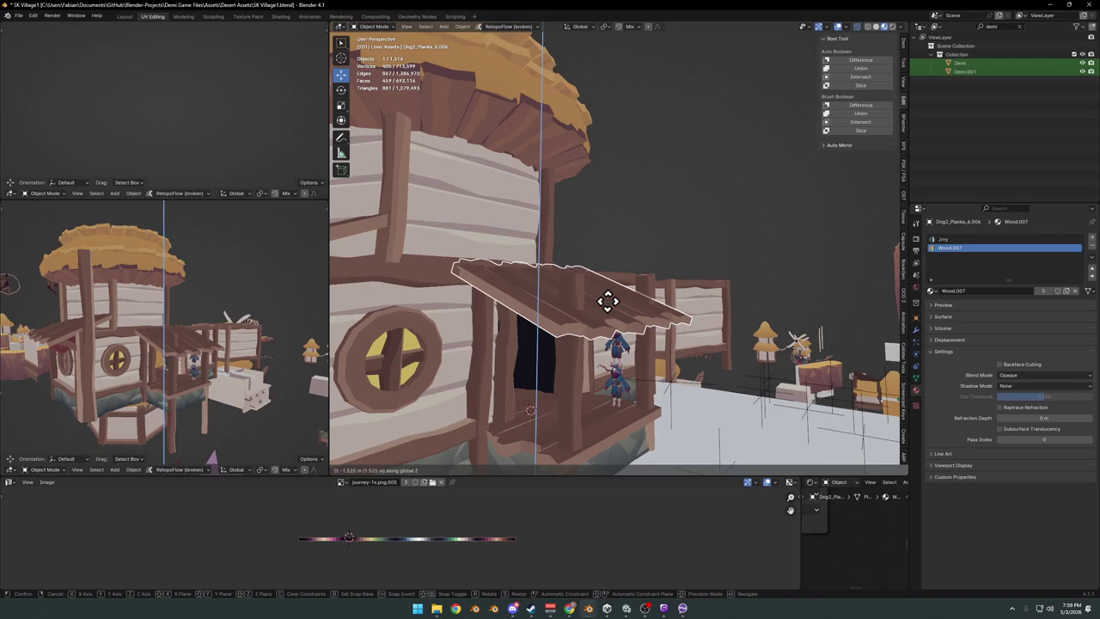
Set the awning's lowered height and shorten both porch posts to 0.812 in Z.
{"action": "left_click", "coordinate": [607, 301]}
{"action": "left_click", "coordinate": [577, 318]}
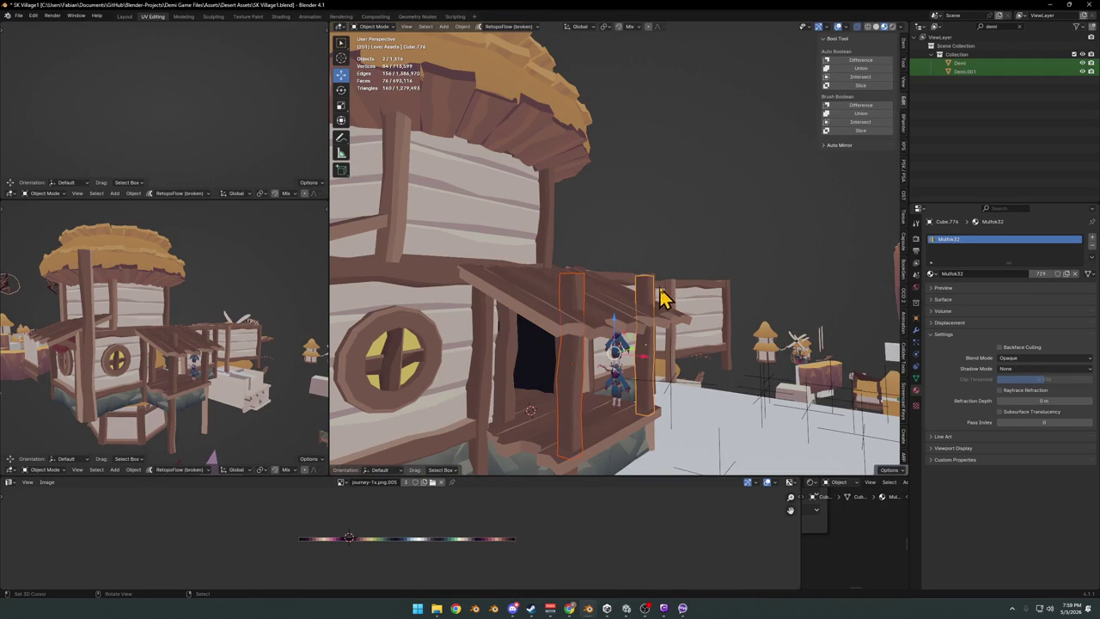
{"action": "key", "text": "s"}
{"action": "key", "text": "z"}
{"action": "left_click", "coordinate": [657, 295]}
Drop the shortened posts to sit under the awning and save SK Village1.blend.
{"action": "key", "text": "g"}
{"action": "key", "text": "z"}
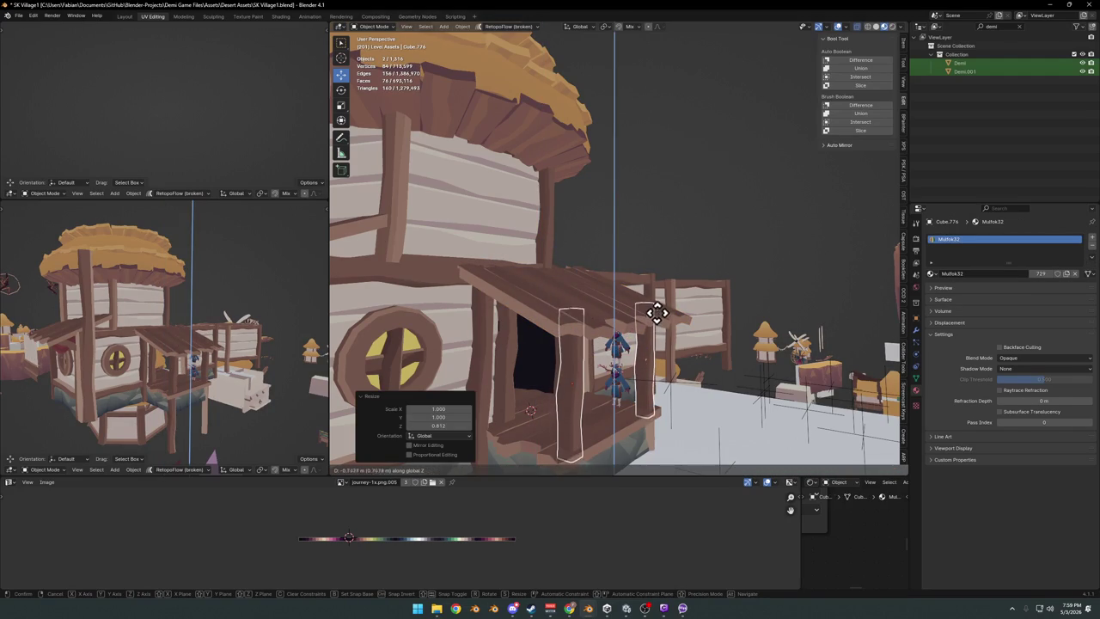
{"action": "left_click", "coordinate": [657, 313]}
{"action": "key", "text": "alt+a"}
{"action": "mouse_move", "coordinate": [672, 333]}
{"action": "middle_mouse_down"}
{"action": "mouse_move", "coordinate": [643, 319]}
{"action": "mouse_move", "coordinate": [618, 336]}
{"action": "mouse_move", "coordinate": [662, 364]}
{"action": "mouse_move", "coordinate": [608, 319]}
{"action": "mouse_move", "coordinate": [550, 327]}
{"action": "mouse_move", "coordinate": [670, 312]}
{"action": "mouse_move", "coordinate": [609, 311]}
{"action": "mouse_move", "coordinate": [597, 301]}
{"action": "mouse_move", "coordinate": [668, 312]}
{"action": "mouse_move", "coordinate": [599, 286]}
{"action": "mouse_move", "coordinate": [619, 311]}
{"action": "mouse_move", "coordinate": [541, 273]}
{"action": "mouse_move", "coordinate": [569, 305]}
{"action": "middle_mouse_up"}
{"action": "key", "text": "ctrl+s"}
{"action": "scroll", "coordinate": [667, 312], "scroll_direction": "down", "scroll_amount": 4}
{"action": "scroll", "coordinate": [659, 307], "scroll_direction": "up", "scroll_amount": 4}
{"action": "scroll", "coordinate": [624, 269], "scroll_direction": "up", "scroll_amount": 2}
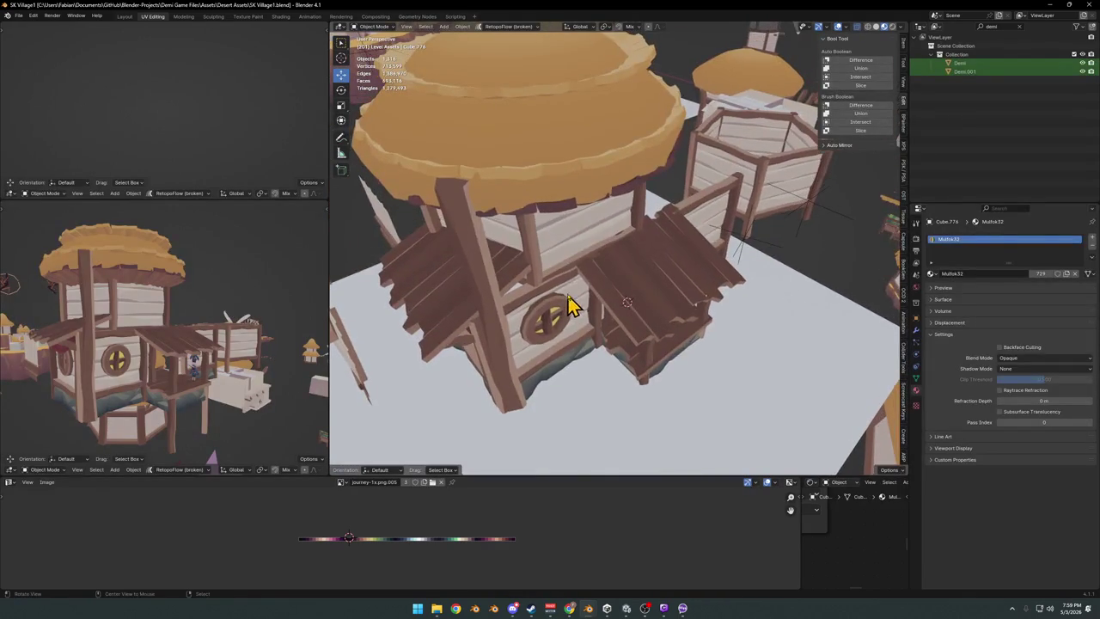
Select the roof and scale it horizontally in X and Y only.
{"action": "left_click", "coordinate": [550, 221]}
{"action": "left_click", "coordinate": [565, 221]}
{"action": "key", "text": "s"}
{"action": "key", "text": "shift+z"}
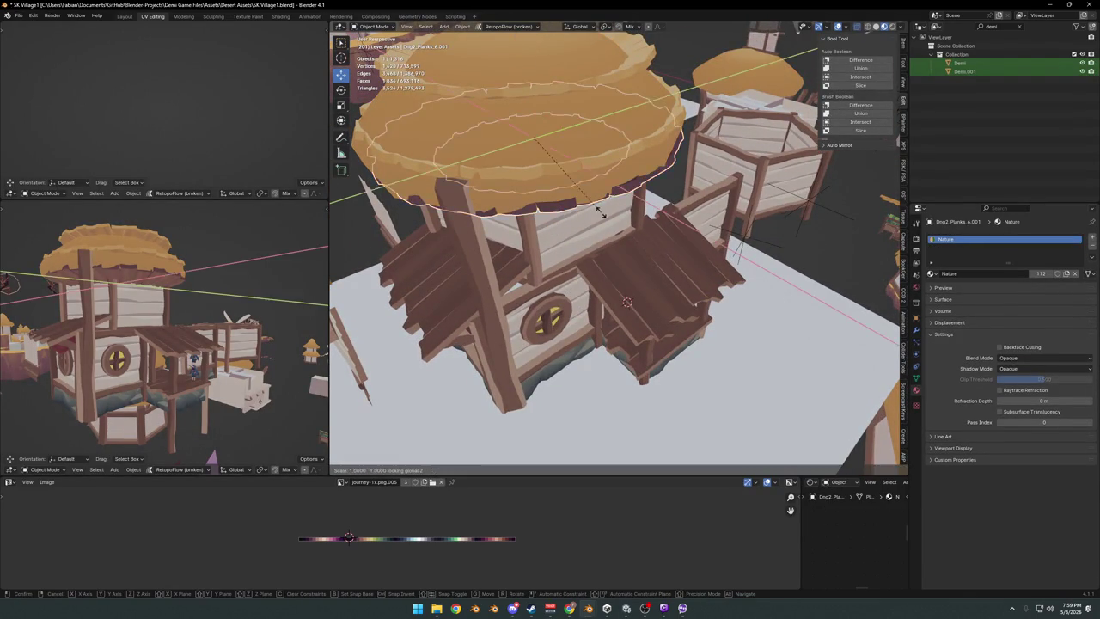
{"action": "key", "text": "Escape"}
{"action": "mouse_move", "coordinate": [615, 208]}
{"action": "middle_mouse_down"}
{"action": "mouse_move", "coordinate": [643, 283]}
{"action": "mouse_move", "coordinate": [607, 224]}
{"action": "mouse_move", "coordinate": [584, 245]}
{"action": "mouse_move", "coordinate": [653, 258]}
{"action": "middle_mouse_up"}
{"action": "scroll", "coordinate": [646, 263], "scroll_direction": "down", "scroll_amount": 2}
{"action": "scroll", "coordinate": [659, 255], "scroll_direction": "up", "scroll_amount": 3}
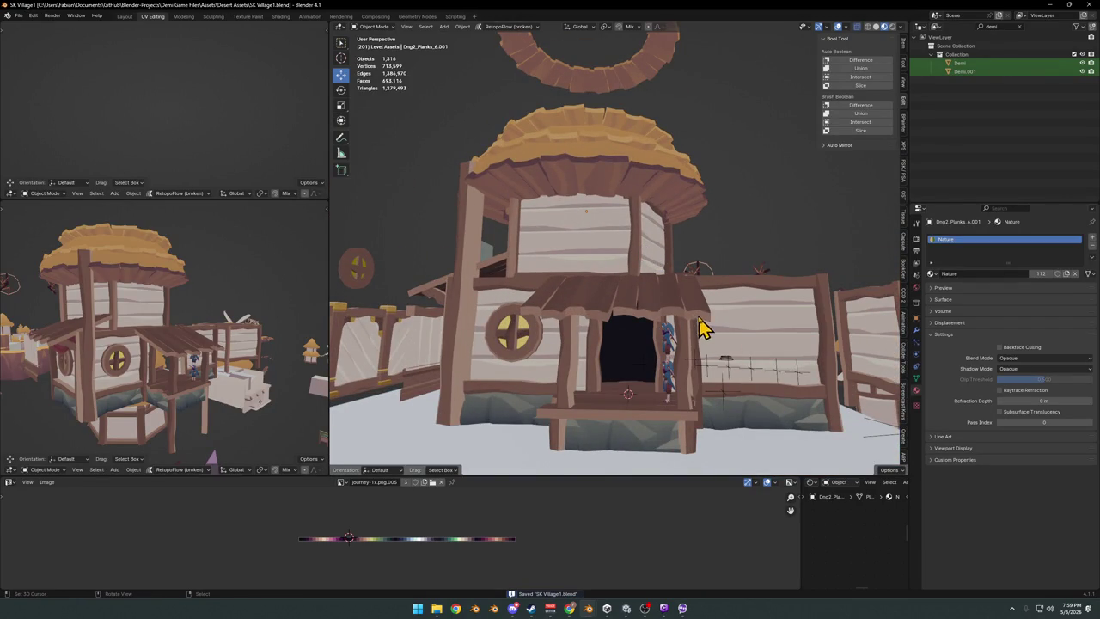
Rotate wall panel Cube.777 by 90° about Z.
{"action": "left_click", "coordinate": [759, 316]}
{"action": "mouse_move", "coordinate": [761, 319]}
{"action": "middle_mouse_down"}
{"action": "mouse_move", "coordinate": [676, 314]}
{"action": "mouse_move", "coordinate": [736, 233]}
{"action": "middle_mouse_up"}
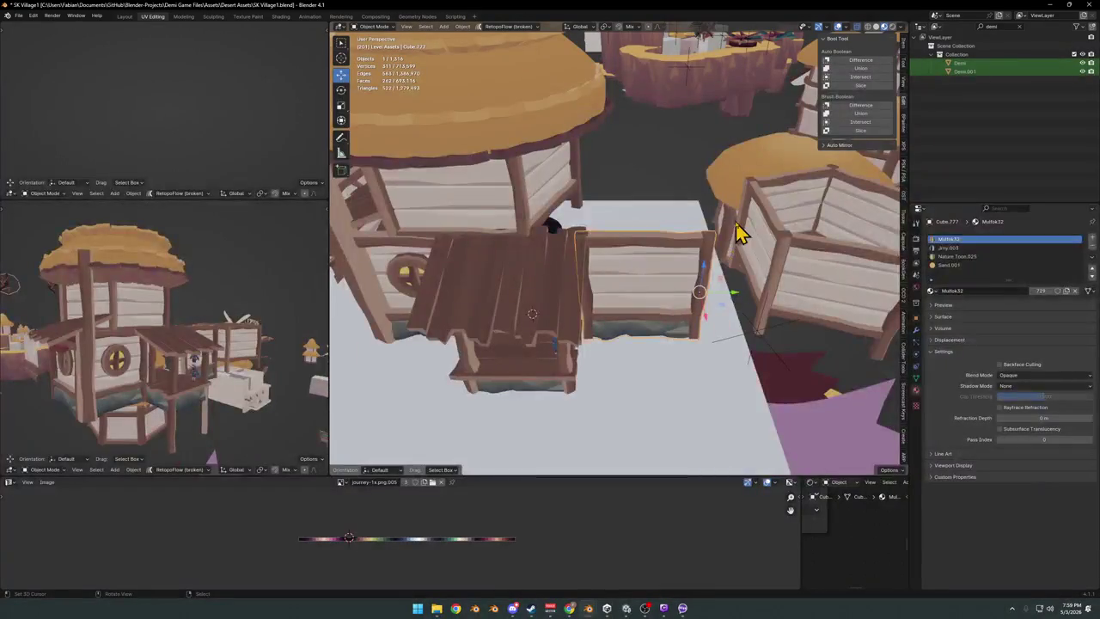
{"action": "key", "text": "r"}
{"action": "key", "text": "z"}
{"action": "key", "text": "9"}
{"action": "key", "text": "0"}
{"action": "key", "text": "Return"}
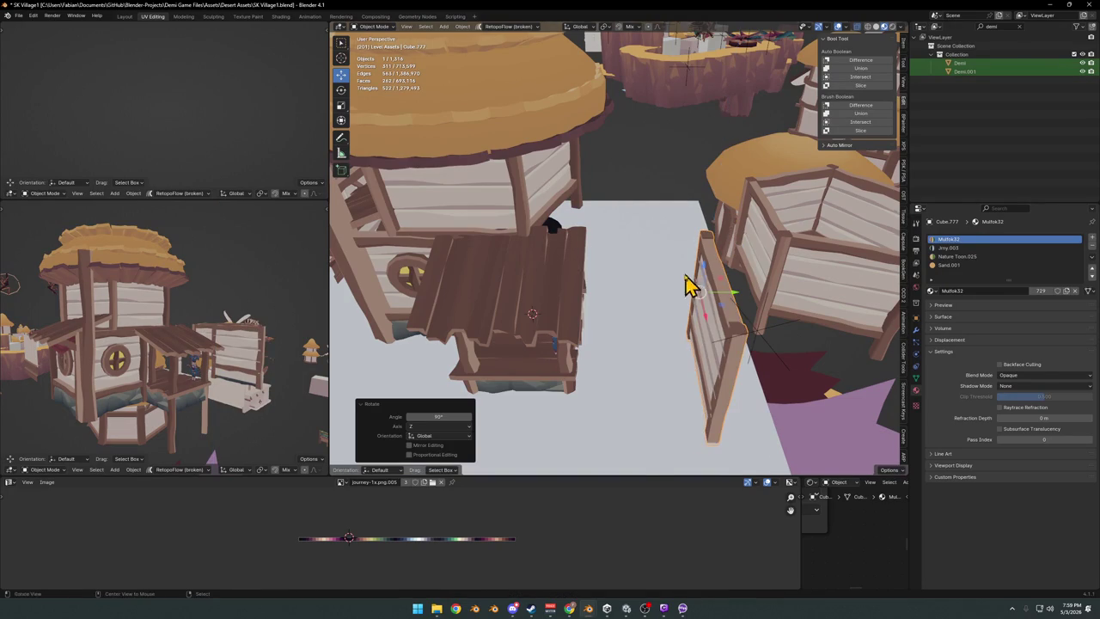
Move the turned wall panel horizontally to stand beside the porch's right side.
{"action": "middle_click_drag", "start_coordinate": [688, 286], "coordinate": [695, 380]}
{"action": "key", "text": "g"}
{"action": "key", "text": "shift+z"}
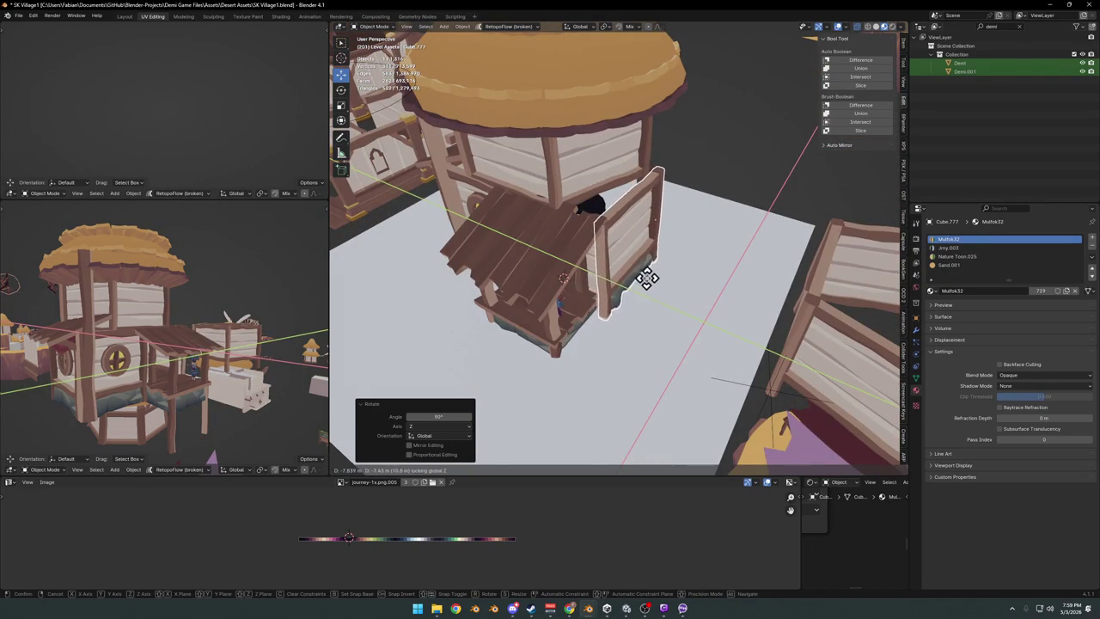
{"action": "left_click", "coordinate": [642, 277]}
Slide wall panel Cube.777 -0.2116 m along X against the porch side.
{"action": "mouse_move", "coordinate": [646, 292]}
{"action": "middle_mouse_down"}
{"action": "mouse_move", "coordinate": [602, 307]}
{"action": "mouse_move", "coordinate": [662, 278]}
{"action": "mouse_move", "coordinate": [670, 286]}
{"action": "mouse_move", "coordinate": [564, 353]}
{"action": "middle_mouse_up"}
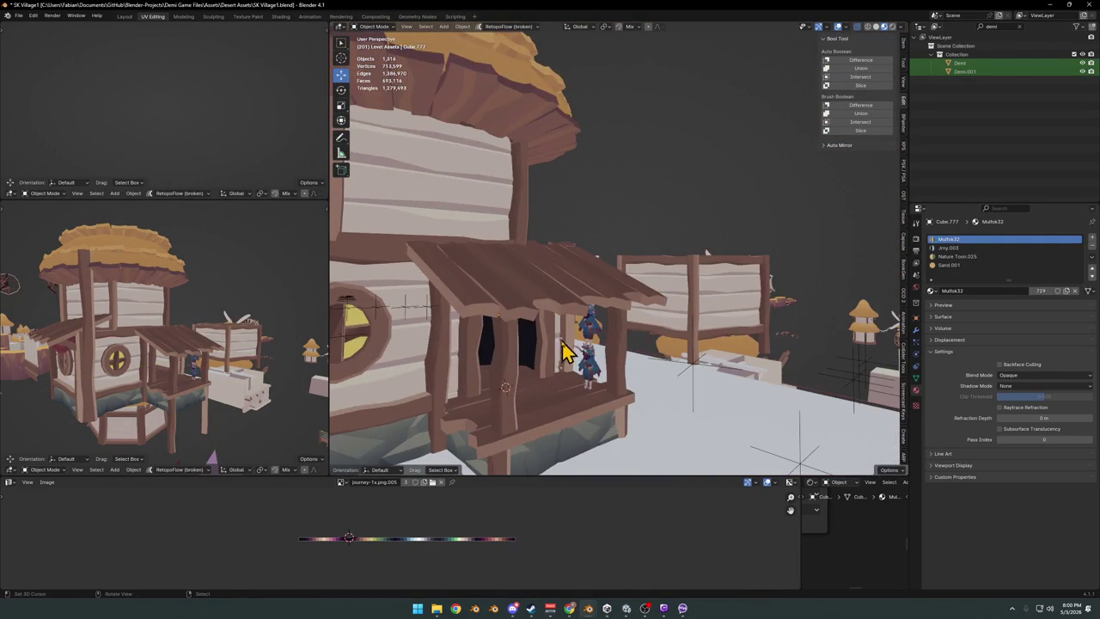
{"action": "key", "text": "g"}
{"action": "key", "text": "x"}
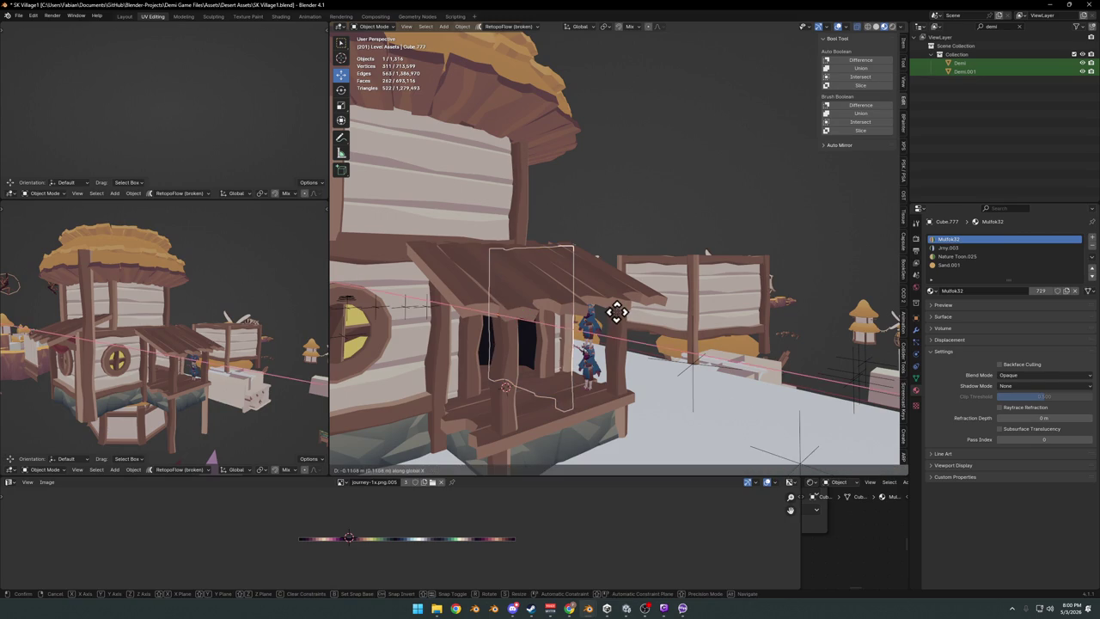
{"action": "left_click", "coordinate": [611, 310]}
{"action": "key", "text": "alt+a"}
{"action": "mouse_move", "coordinate": [694, 344]}
{"action": "middle_mouse_down"}
{"action": "mouse_move", "coordinate": [585, 332]}
{"action": "mouse_move", "coordinate": [574, 361]}
{"action": "mouse_move", "coordinate": [626, 356]}
{"action": "mouse_move", "coordinate": [564, 356]}
{"action": "mouse_move", "coordinate": [675, 312]}
{"action": "mouse_move", "coordinate": [518, 331]}
{"action": "mouse_move", "coordinate": [658, 305]}
{"action": "mouse_move", "coordinate": [651, 335]}
{"action": "mouse_move", "coordinate": [675, 331]}
{"action": "mouse_move", "coordinate": [658, 336]}
{"action": "middle_mouse_up"}
Save SK Village1.blend and zoom to review the house.
{"action": "key", "text": "ctrl+s"}
{"action": "scroll", "coordinate": [668, 307], "scroll_direction": "down", "scroll_amount": 4}
{"action": "scroll", "coordinate": [636, 325], "scroll_direction": "up", "scroll_amount": 6}
{"action": "scroll", "coordinate": [653, 335], "scroll_direction": "down", "scroll_amount": 2}
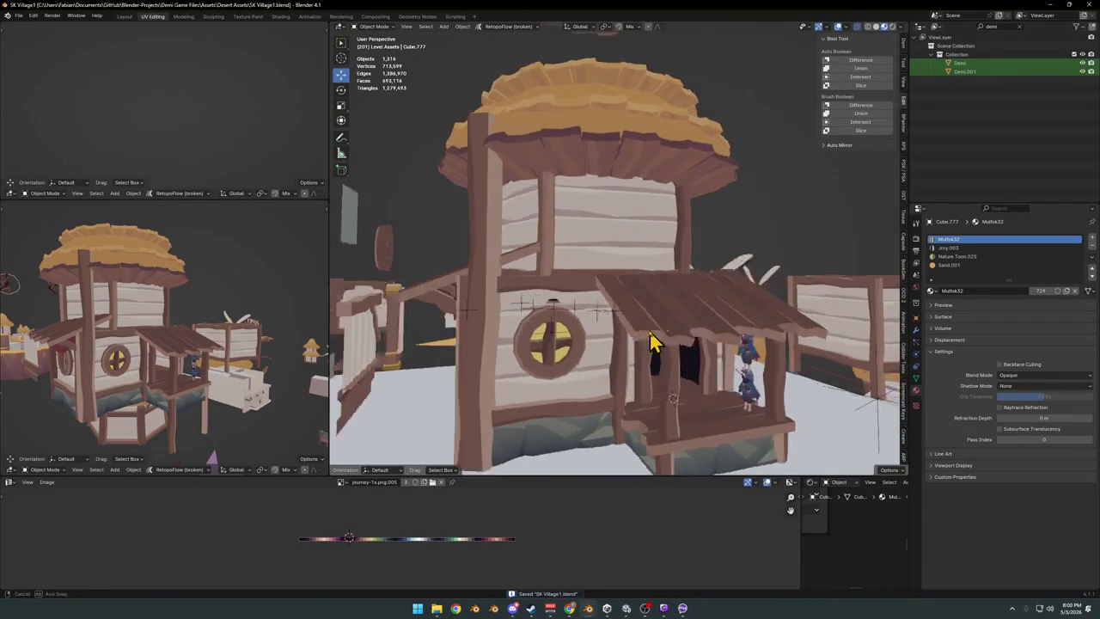
{"action": "scroll", "coordinate": [651, 314], "scroll_direction": "down", "scroll_amount": 3}
{"action": "scroll", "coordinate": [651, 315], "scroll_direction": "up", "scroll_amount": 5}
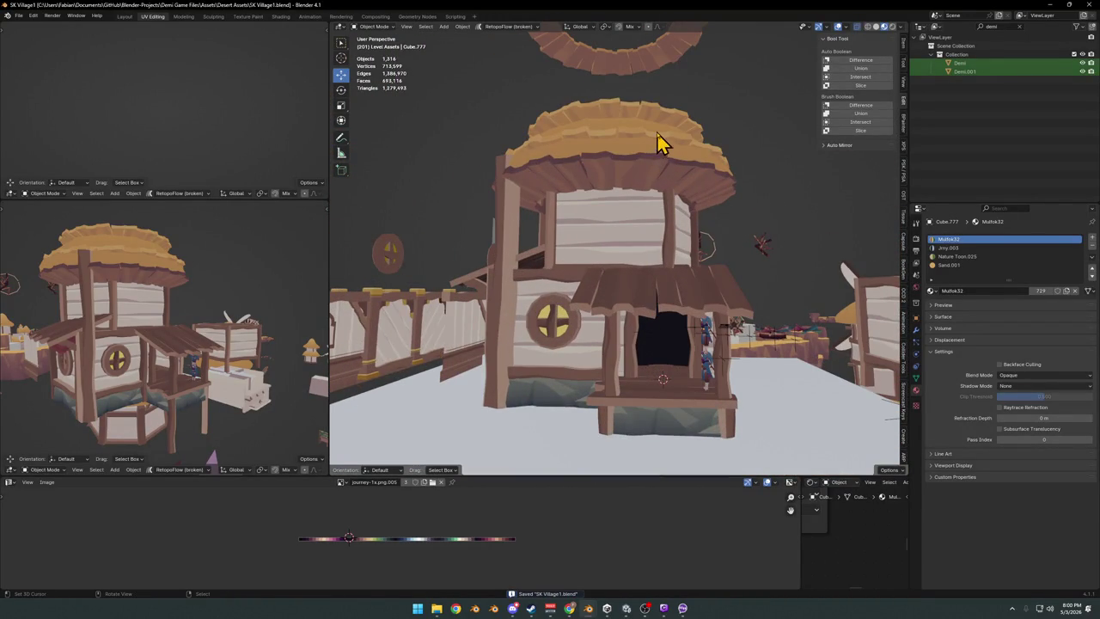
Select the thatched roof and start scaling it horizontally in X and Y.
{"action": "left_click", "coordinate": [657, 143]}
{"action": "key", "text": "s"}
{"action": "key", "text": "shift+z"}
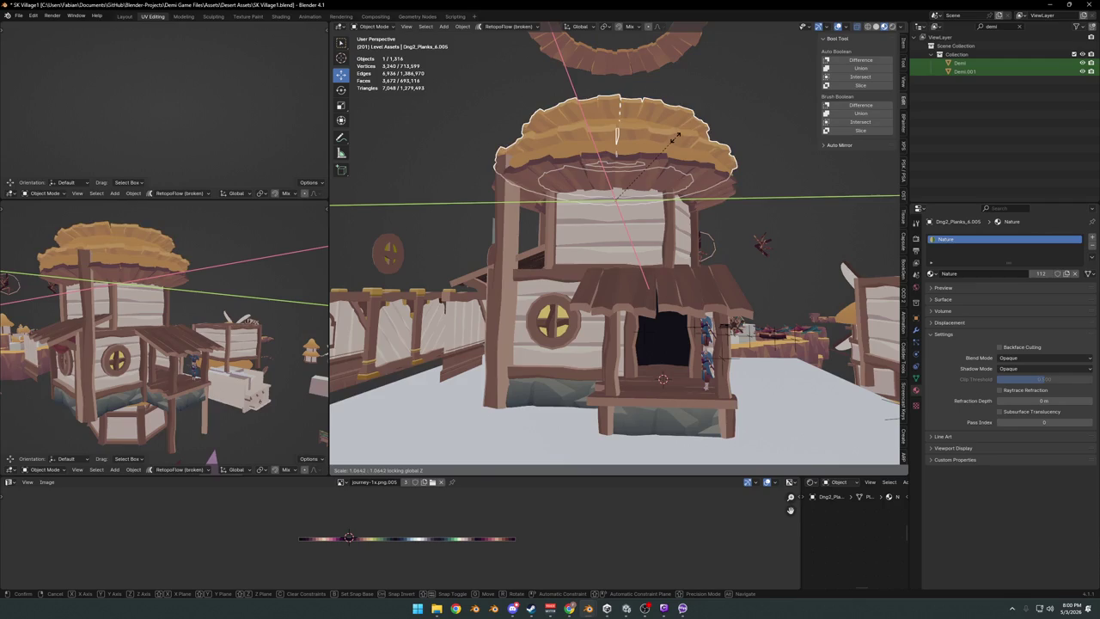
Enlarge the roof slightly to 1.044, then lower the tall corner post beneath the thatch.
{"action": "left_click", "coordinate": [660, 153]}
{"action": "middle_click_drag", "start_coordinate": [658, 155], "coordinate": [511, 221]}
{"action": "left_click", "coordinate": [510, 221]}
{"action": "key", "text": "s"}
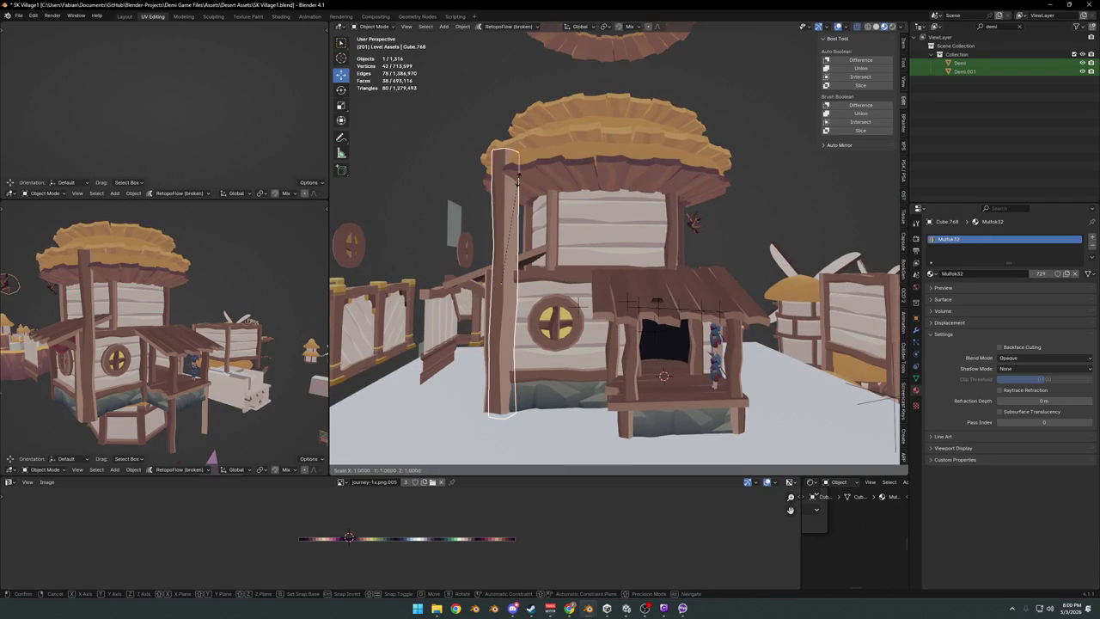
{"action": "left_click", "coordinate": [528, 207]}
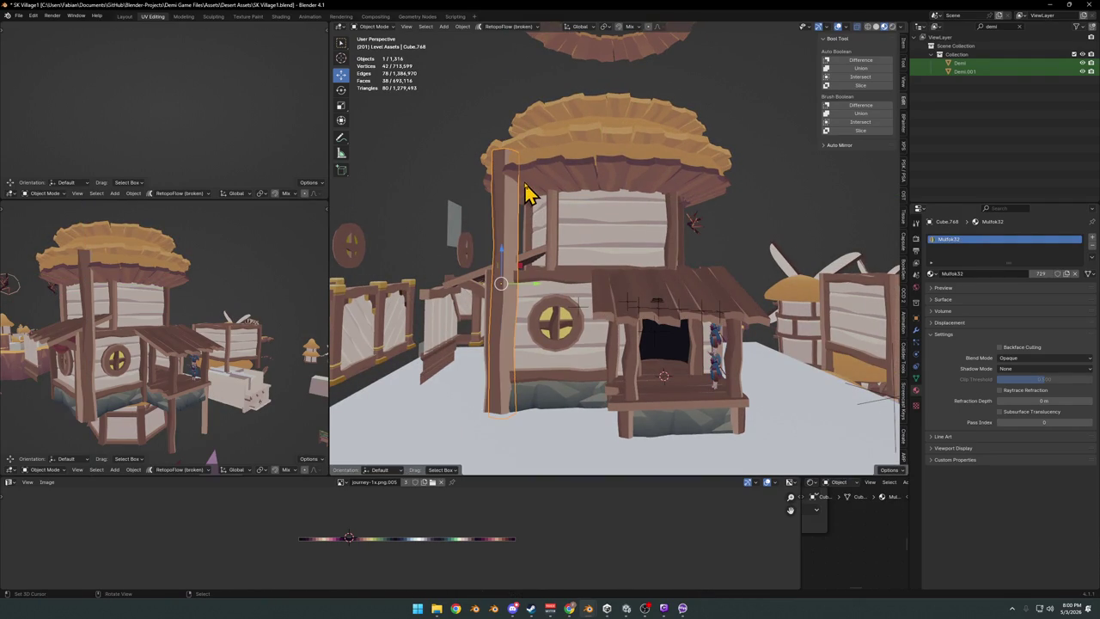
{"action": "key", "text": "g"}
{"action": "key", "text": "z"}
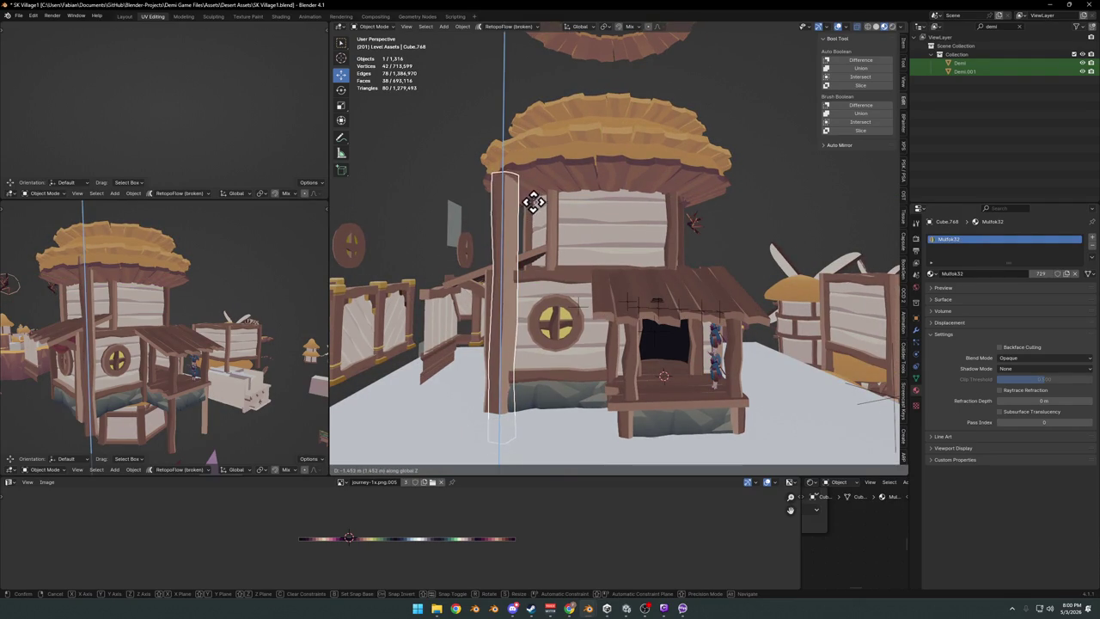
{"action": "left_click", "coordinate": [533, 201]}
Save SK Village1.blend and delete the selected wooden post.
{"action": "mouse_move", "coordinate": [533, 216]}
{"action": "middle_mouse_down"}
{"action": "mouse_move", "coordinate": [555, 243]}
{"action": "mouse_move", "coordinate": [533, 269]}
{"action": "mouse_move", "coordinate": [568, 277]}
{"action": "middle_mouse_up"}
{"action": "key", "text": "ctrl+s"}
{"action": "mouse_move", "coordinate": [582, 236]}
{"action": "middle_mouse_down"}
{"action": "mouse_move", "coordinate": [578, 250]}
{"action": "mouse_move", "coordinate": [521, 238]}
{"action": "mouse_move", "coordinate": [530, 209]}
{"action": "middle_mouse_up"}
{"action": "key", "text": "Delete"}
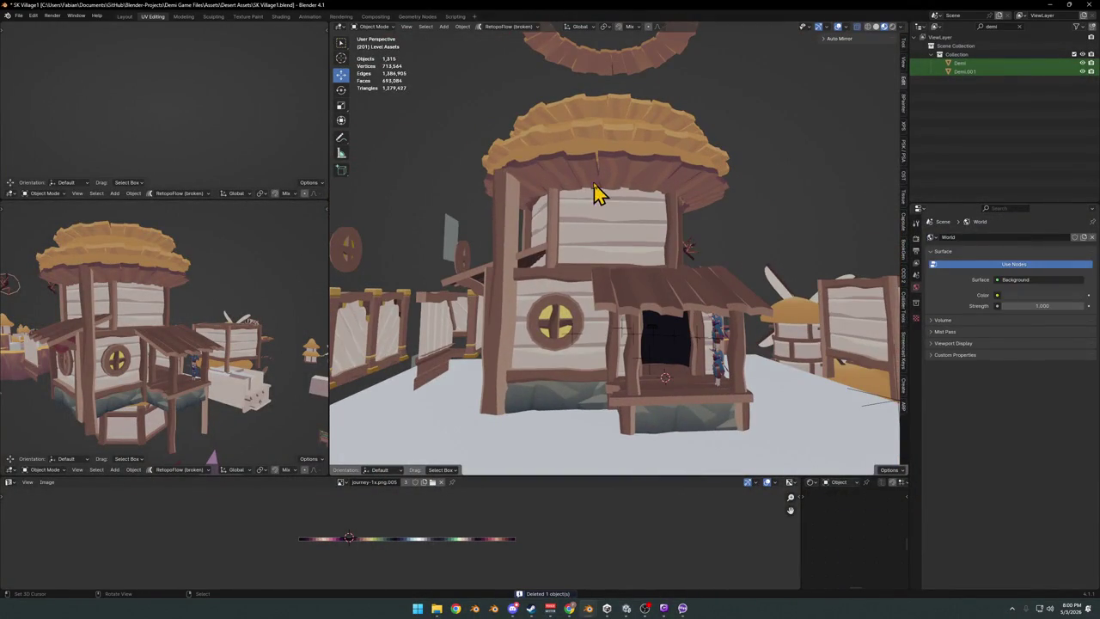
Slightly resize the roof underside planks horizontally in X and Y.
{"action": "left_click", "coordinate": [594, 184]}
{"action": "key", "text": "s"}
{"action": "key", "text": "shift+z"}
{"action": "left_click", "coordinate": [660, 188]}
{"action": "key", "text": "alt+a"}
Zoom and orbit under the tower roof to locate the plank eaves ring.
{"action": "mouse_move", "coordinate": [604, 204]}
{"action": "middle_mouse_down"}
{"action": "mouse_move", "coordinate": [679, 223]}
{"action": "mouse_move", "coordinate": [656, 233]}
{"action": "mouse_move", "coordinate": [622, 221]}
{"action": "mouse_move", "coordinate": [704, 238]}
{"action": "middle_mouse_up"}
{"action": "scroll", "coordinate": [678, 249], "scroll_direction": "down", "scroll_amount": 3}
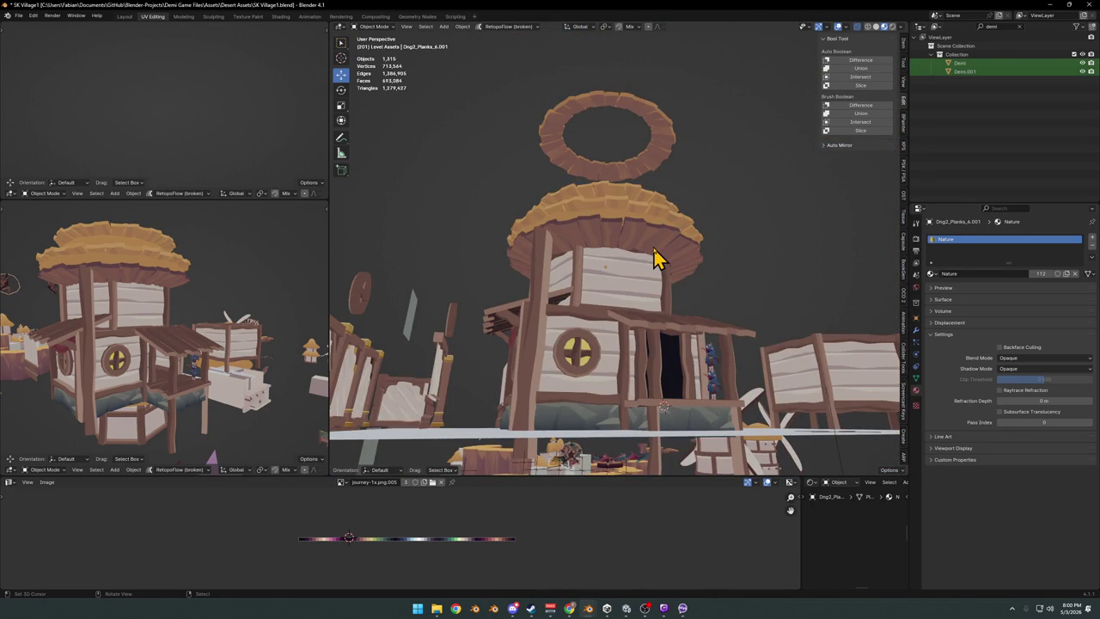
{"action": "mouse_move", "coordinate": [651, 244]}
{"action": "middle_mouse_down"}
{"action": "mouse_move", "coordinate": [668, 278]}
{"action": "mouse_move", "coordinate": [584, 260]}
{"action": "mouse_move", "coordinate": [559, 267]}
{"action": "mouse_move", "coordinate": [675, 278]}
{"action": "middle_mouse_up"}
{"action": "left_click", "coordinate": [673, 271]}
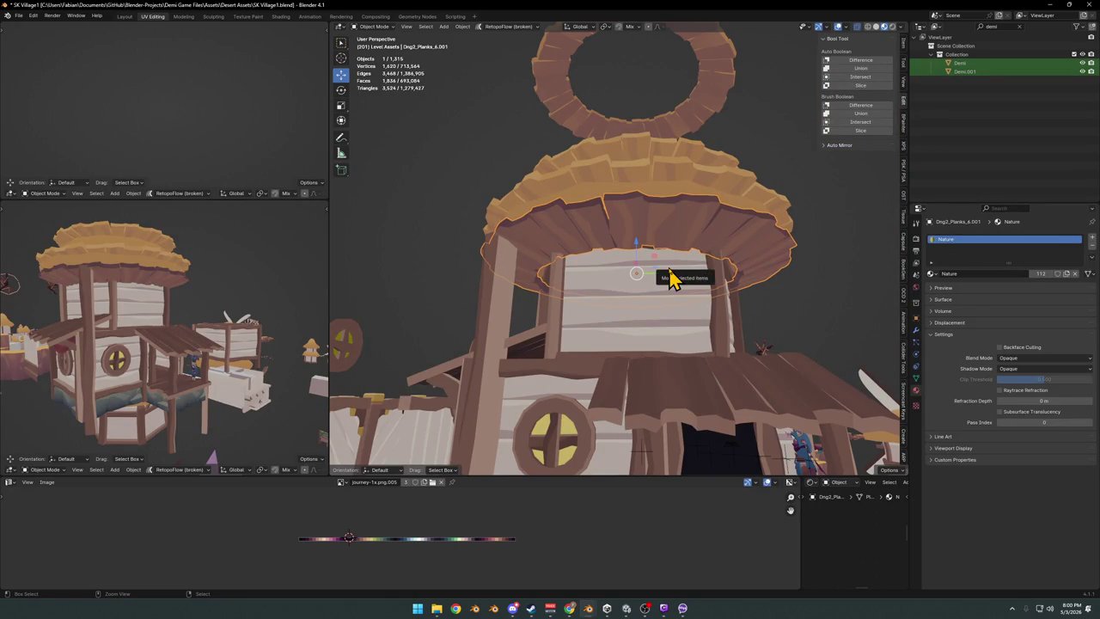
{"action": "scroll", "coordinate": [673, 275], "scroll_direction": "up", "scroll_amount": 2}
{"action": "scroll", "coordinate": [675, 270], "scroll_direction": "up", "scroll_amount": 1}
{"action": "scroll", "coordinate": [678, 271], "scroll_direction": "down", "scroll_amount": 3}
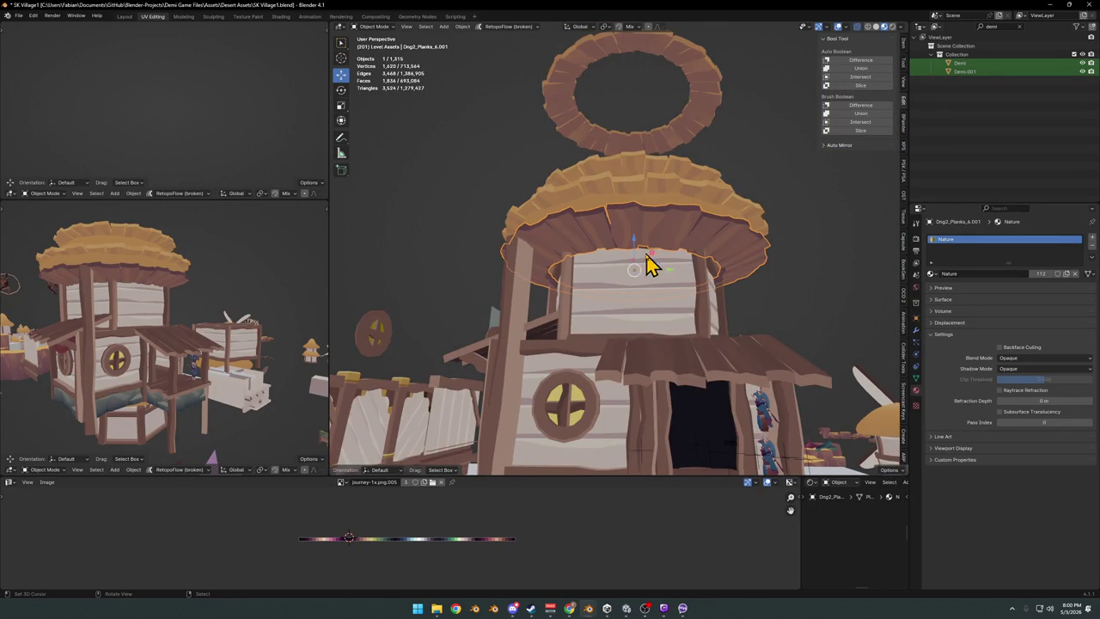
{"action": "scroll", "coordinate": [649, 266], "scroll_direction": "down", "scroll_amount": 3}
{"action": "scroll", "coordinate": [657, 286], "scroll_direction": "down", "scroll_amount": 3}
{"action": "scroll", "coordinate": [683, 292], "scroll_direction": "up", "scroll_amount": 3}
{"action": "mouse_move", "coordinate": [675, 287]}
{"action": "middle_mouse_down"}
{"action": "mouse_move", "coordinate": [569, 275]}
{"action": "mouse_move", "coordinate": [581, 266]}
{"action": "mouse_move", "coordinate": [589, 277]}
{"action": "mouse_move", "coordinate": [662, 233]}
{"action": "middle_mouse_up"}
Shrink the Dng2_Planks eaves ring to 0.696 in X and Y, keeping its height.
{"action": "left_click", "coordinate": [650, 235]}
{"action": "left_click", "coordinate": [742, 221]}
{"action": "key", "text": "s"}
{"action": "key", "text": "shift+z"}
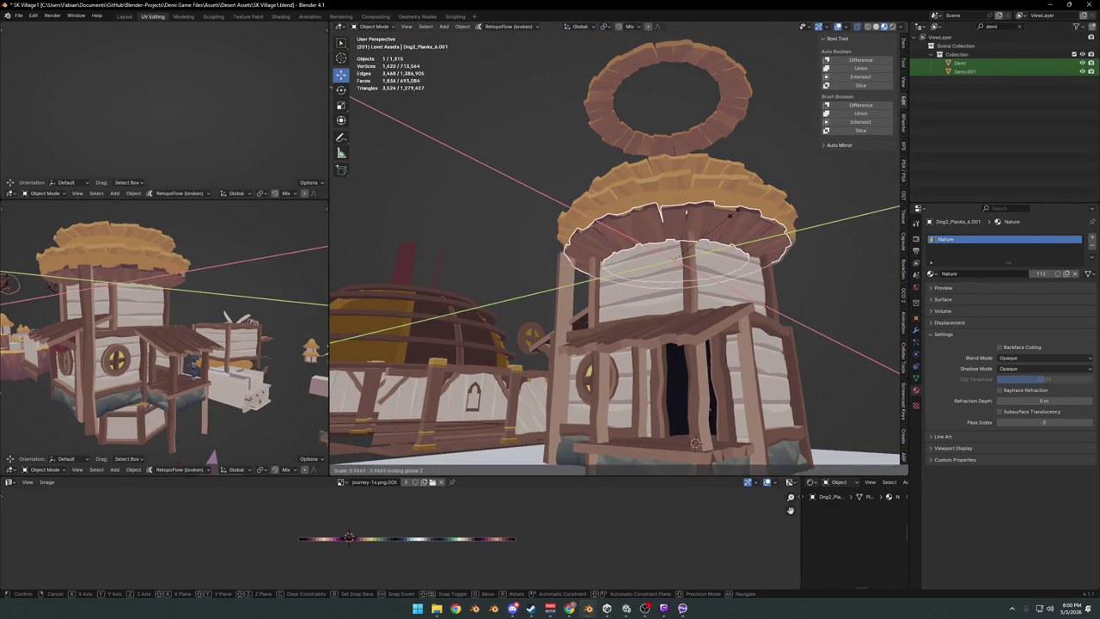
{"action": "left_click", "coordinate": [728, 214]}
{"action": "middle_click_drag", "start_coordinate": [727, 226], "coordinate": [731, 240]}
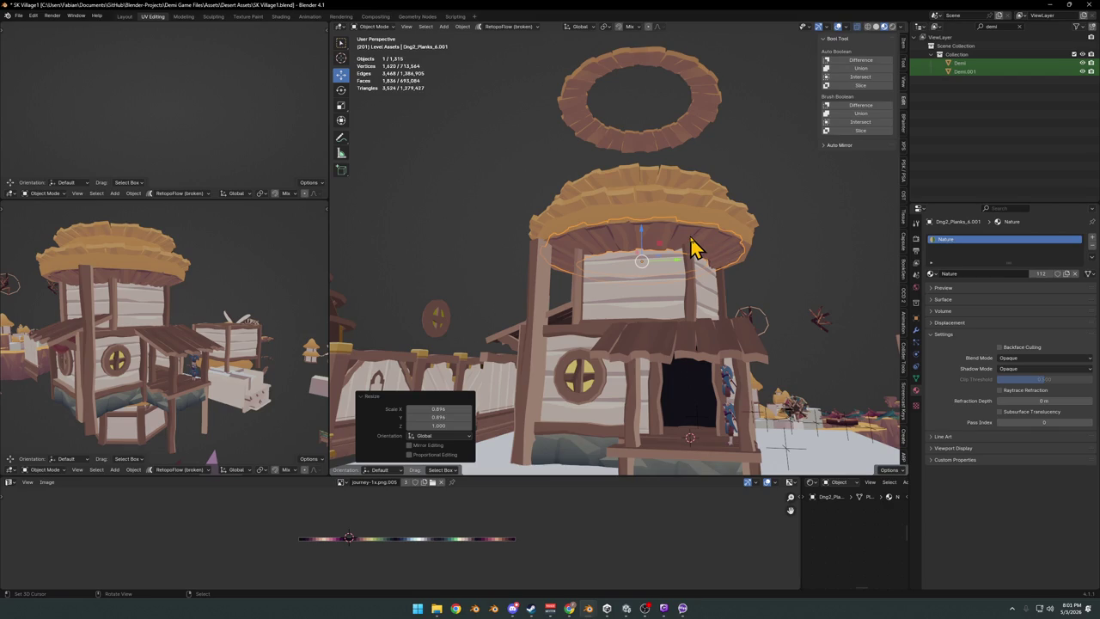
{"action": "mouse_move", "coordinate": [618, 183]}
{"action": "middle_mouse_down"}
{"action": "mouse_move", "coordinate": [608, 206]}
{"action": "mouse_move", "coordinate": [653, 201]}
{"action": "mouse_move", "coordinate": [629, 186]}
{"action": "mouse_move", "coordinate": [612, 228]}
{"action": "middle_mouse_up"}
Select thatched roof House.063 and start scaling it horizontally.
{"action": "key", "text": "alt+a"}
{"action": "left_click", "coordinate": [612, 228]}
{"action": "key", "text": "s"}
{"action": "key", "text": "shift+z"}
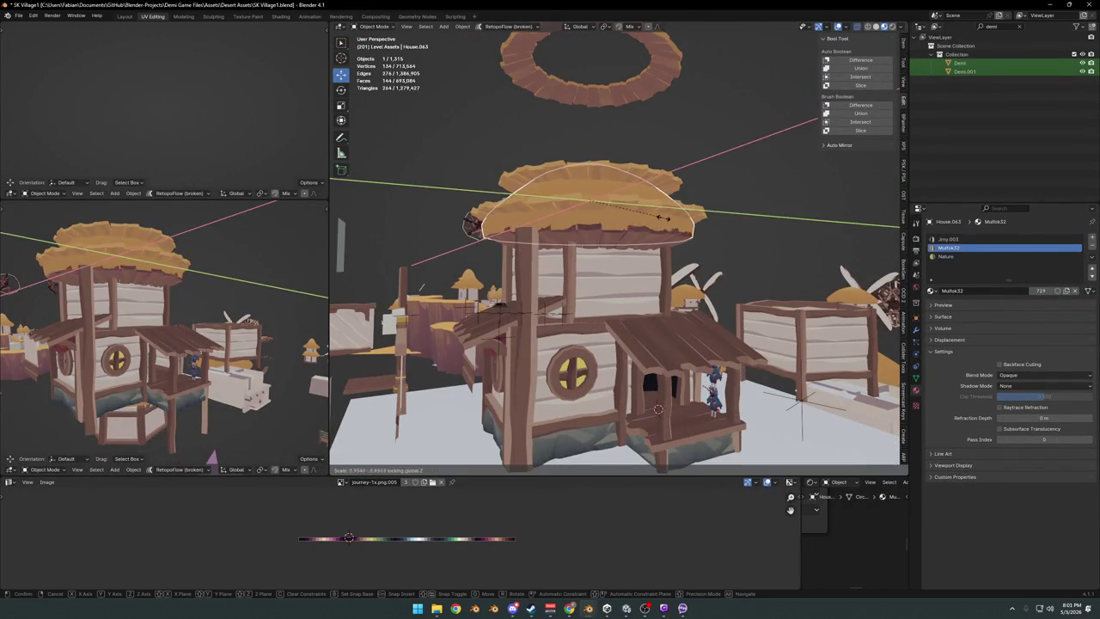
Scale the plank eaves ring and House.063 roof together down to 0.909.
{"action": "left_click", "coordinate": [636, 220]}
{"action": "left_click", "coordinate": [621, 215]}
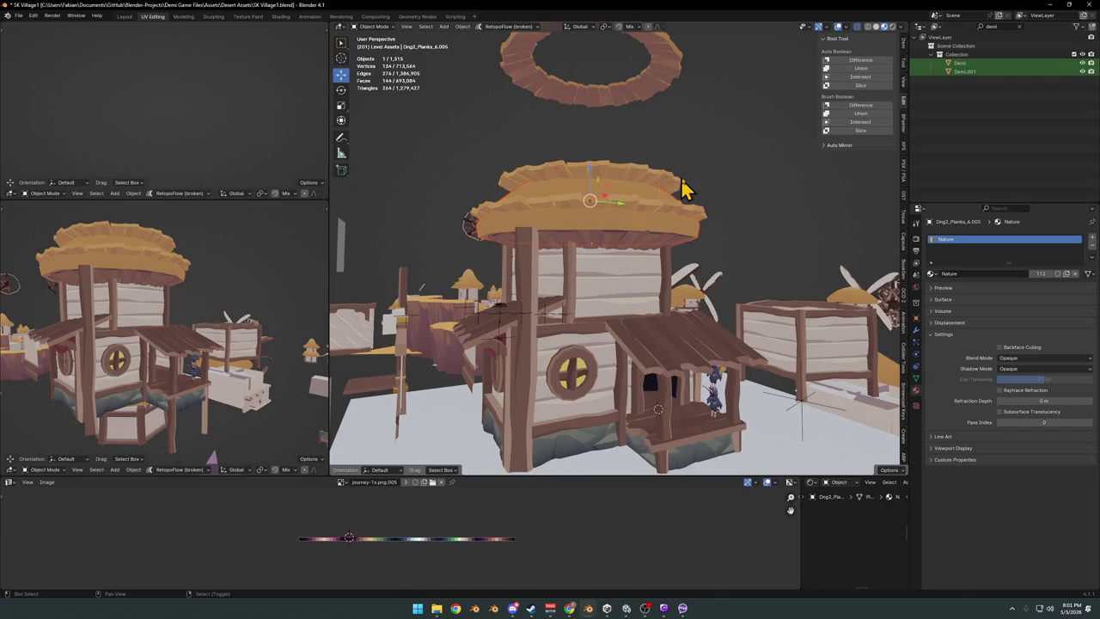
{"action": "left_click", "coordinate": [636, 202], "text": "shift"}
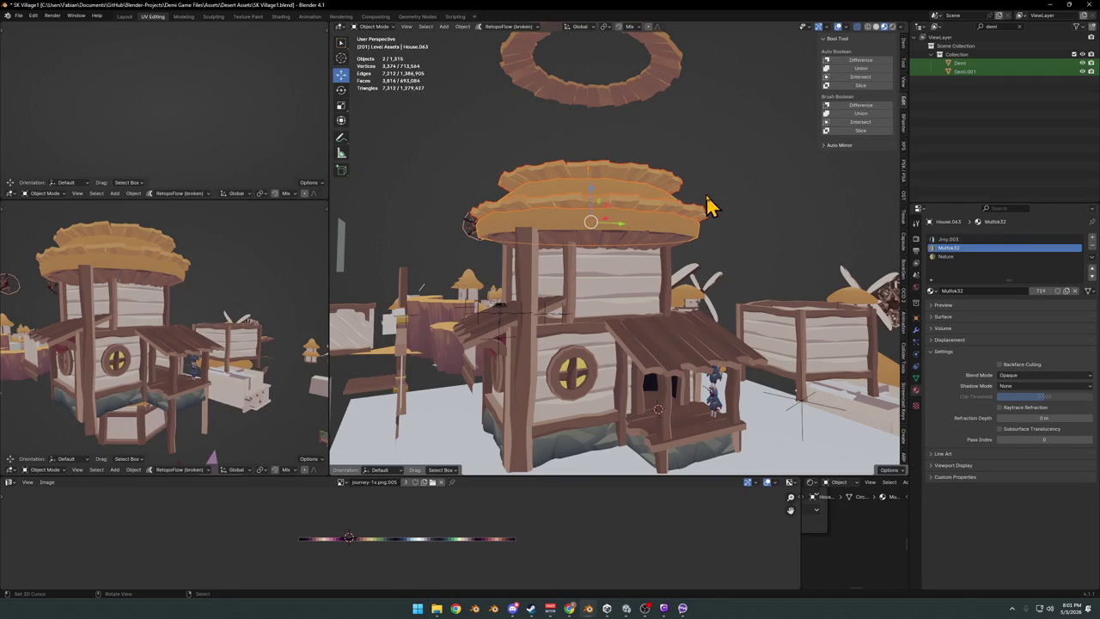
{"action": "key", "text": "s"}
{"action": "left_click", "coordinate": [625, 216]}
{"action": "key", "text": "alt+a"}
Review the house, save SK Village1.blend, and open a wooden pillar in Edit Mode.
{"action": "mouse_move", "coordinate": [675, 215]}
{"action": "middle_mouse_down"}
{"action": "mouse_move", "coordinate": [650, 229]}
{"action": "mouse_move", "coordinate": [664, 226]}
{"action": "middle_mouse_up"}
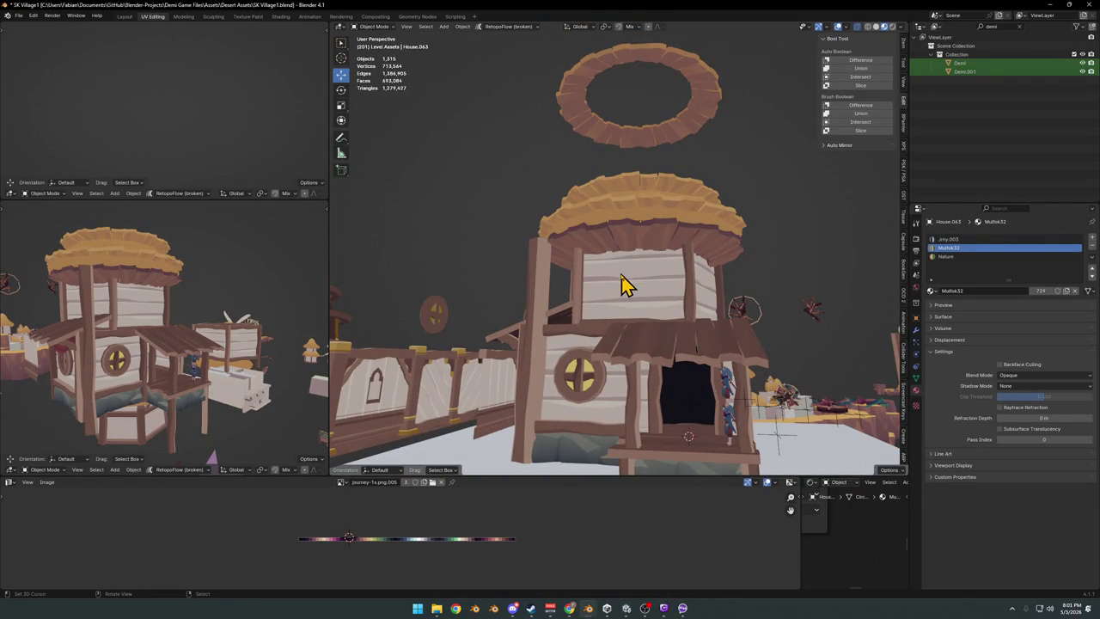
{"action": "mouse_move", "coordinate": [557, 301]}
{"action": "middle_mouse_down"}
{"action": "mouse_move", "coordinate": [630, 315]}
{"action": "mouse_move", "coordinate": [614, 306]}
{"action": "mouse_move", "coordinate": [651, 286]}
{"action": "middle_mouse_up"}
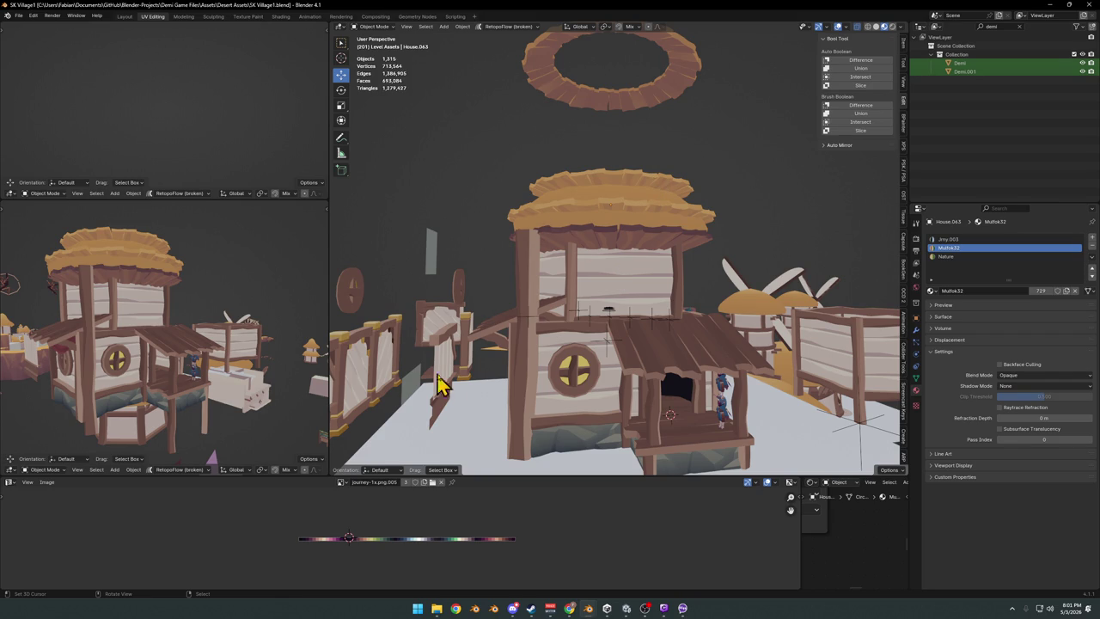
{"action": "scroll", "coordinate": [582, 289], "scroll_direction": "up", "scroll_amount": 3}
{"action": "mouse_move", "coordinate": [582, 289]}
{"action": "middle_mouse_down"}
{"action": "mouse_move", "coordinate": [609, 290]}
{"action": "mouse_move", "coordinate": [550, 275]}
{"action": "mouse_move", "coordinate": [616, 290]}
{"action": "mouse_move", "coordinate": [646, 319]}
{"action": "mouse_move", "coordinate": [616, 295]}
{"action": "mouse_move", "coordinate": [634, 297]}
{"action": "mouse_move", "coordinate": [645, 312]}
{"action": "mouse_move", "coordinate": [579, 312]}
{"action": "mouse_move", "coordinate": [683, 311]}
{"action": "middle_mouse_up"}
{"action": "key", "text": "ctrl+s"}
{"action": "left_click", "coordinate": [583, 276]}
{"action": "key", "text": "Tab"}
{"action": "key", "text": "Tab"}
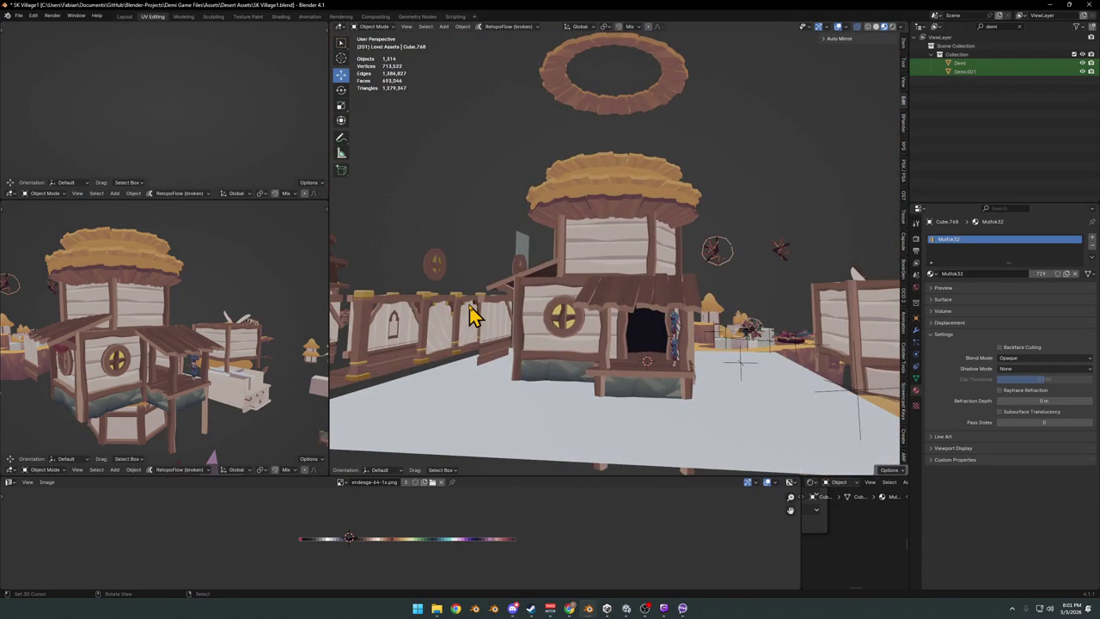
Duplicate a corner post, keeping the copy constrained to the vertical axis in place.
{"action": "left_click", "coordinate": [526, 326]}
{"action": "mouse_move", "coordinate": [526, 326]}
{"action": "middle_mouse_down"}
{"action": "mouse_move", "coordinate": [682, 315]}
{"action": "mouse_move", "coordinate": [592, 304]}
{"action": "middle_mouse_up"}
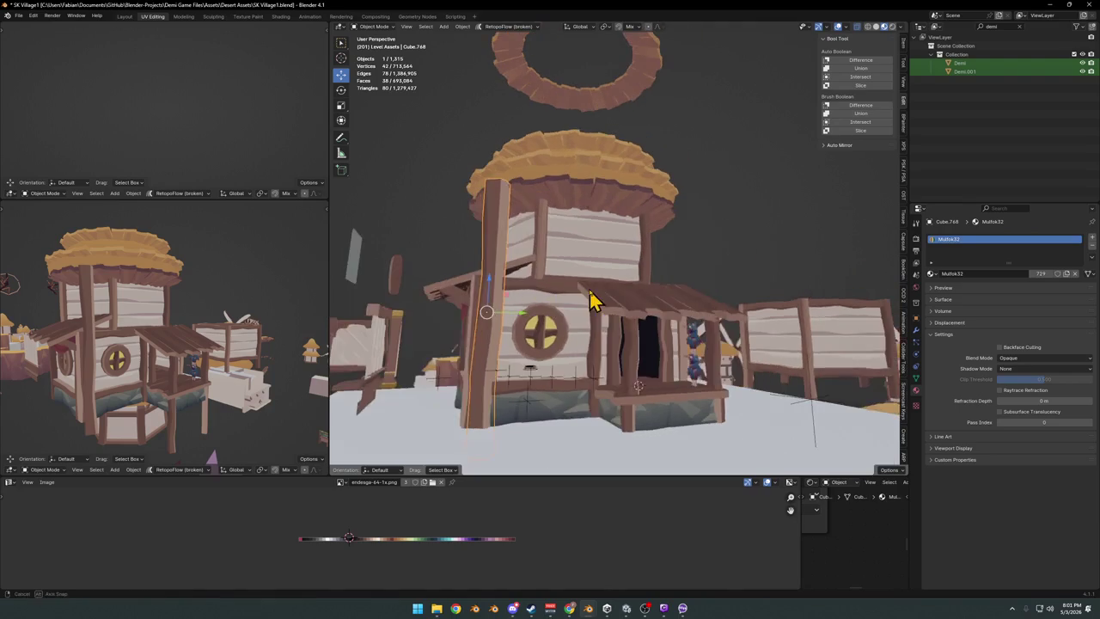
{"action": "key", "text": "shift+d"}
{"action": "key", "text": "z"}
{"action": "right_click", "coordinate": [584, 392]}
{"action": "mouse_move", "coordinate": [585, 392]}
{"action": "middle_mouse_down"}
{"action": "mouse_move", "coordinate": [580, 322]}
{"action": "mouse_move", "coordinate": [682, 309]}
{"action": "middle_mouse_up"}
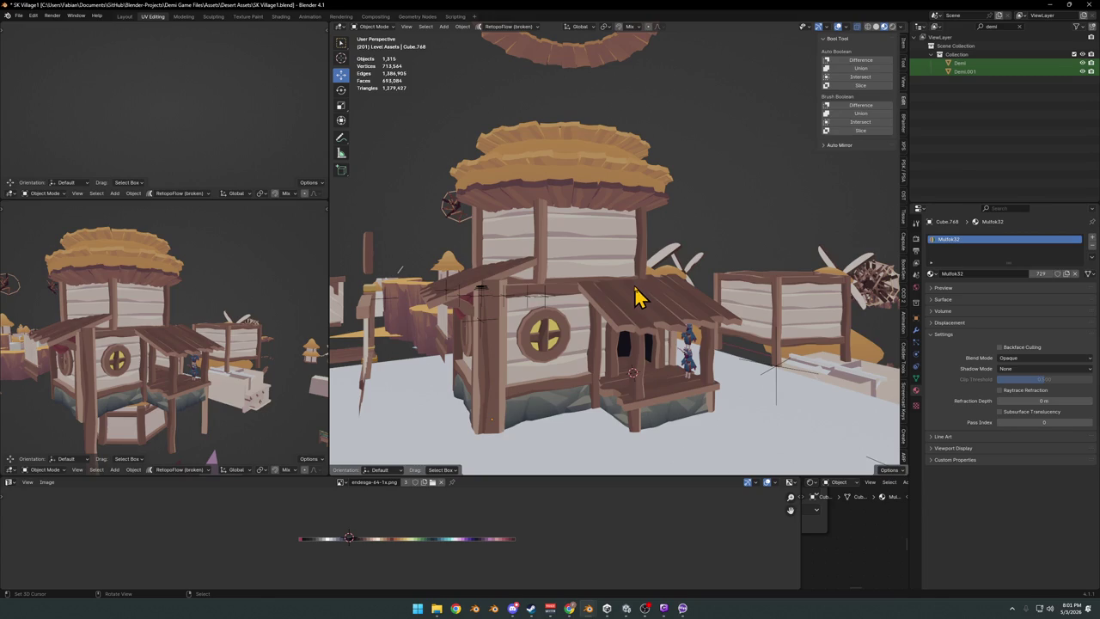
Finish adjusting a front wooden post's height and save SK Village1.blend.
{"action": "mouse_move", "coordinate": [625, 294]}
{"action": "middle_mouse_down"}
{"action": "mouse_move", "coordinate": [563, 296]}
{"action": "mouse_move", "coordinate": [548, 309]}
{"action": "mouse_move", "coordinate": [540, 275]}
{"action": "middle_mouse_up"}
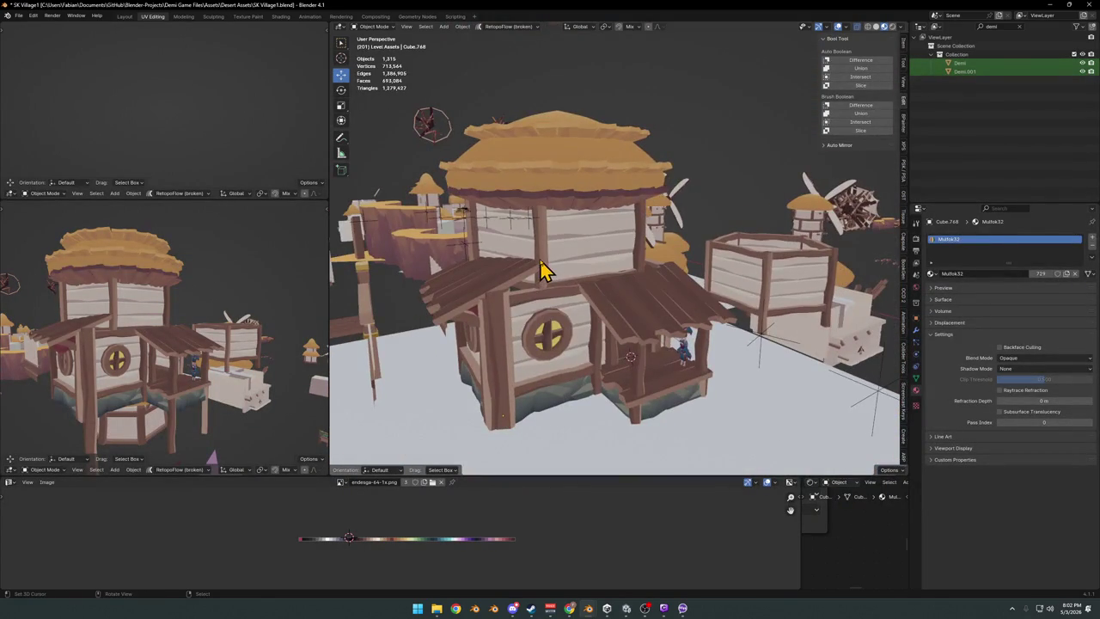
{"action": "left_click", "coordinate": [505, 302]}
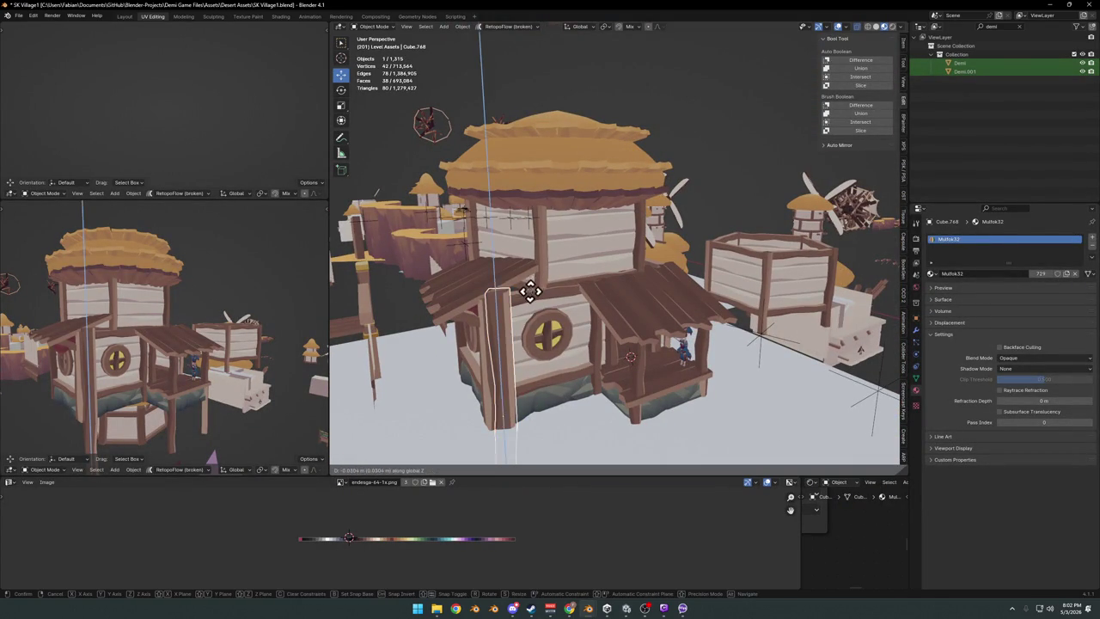
{"action": "key", "text": "alt+a"}
{"action": "scroll", "coordinate": [543, 260], "scroll_direction": "up", "scroll_amount": 3}
{"action": "mouse_move", "coordinate": [580, 289]}
{"action": "middle_mouse_down"}
{"action": "mouse_move", "coordinate": [601, 266]}
{"action": "mouse_move", "coordinate": [621, 265]}
{"action": "middle_mouse_up"}
{"action": "key", "text": "ctrl+s"}
{"action": "left_click", "coordinate": [621, 266]}
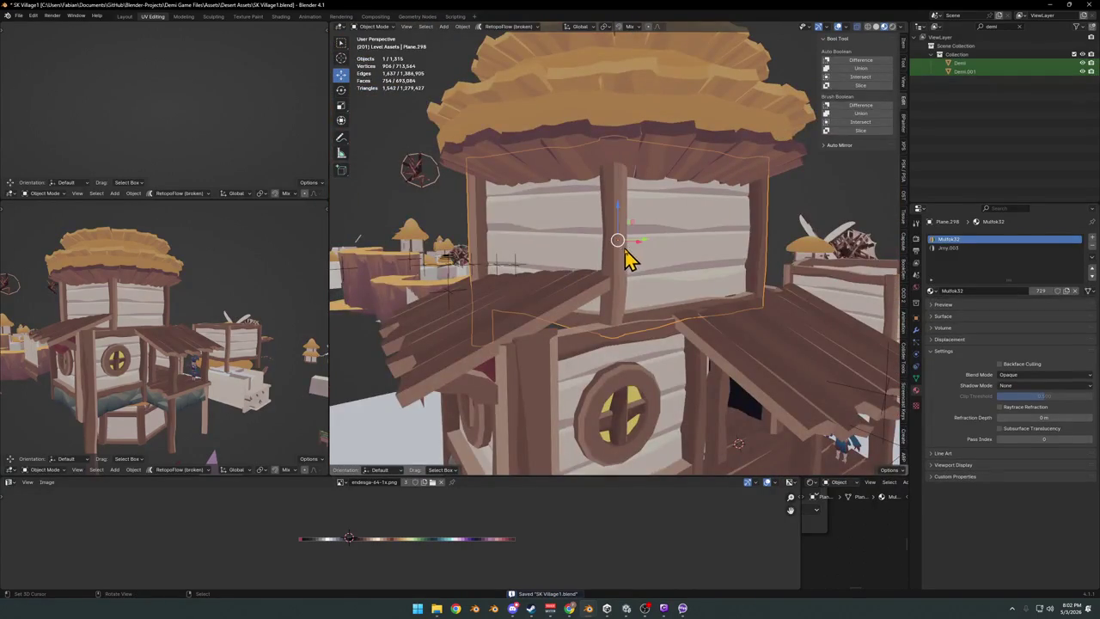
In Plane.298's mesh, thicken the left and right wooden posts by about 0.124 m.
{"action": "key", "text": "KP_Decimal"}
{"action": "key", "text": "Tab"}
{"action": "key", "text": "alt+a"}
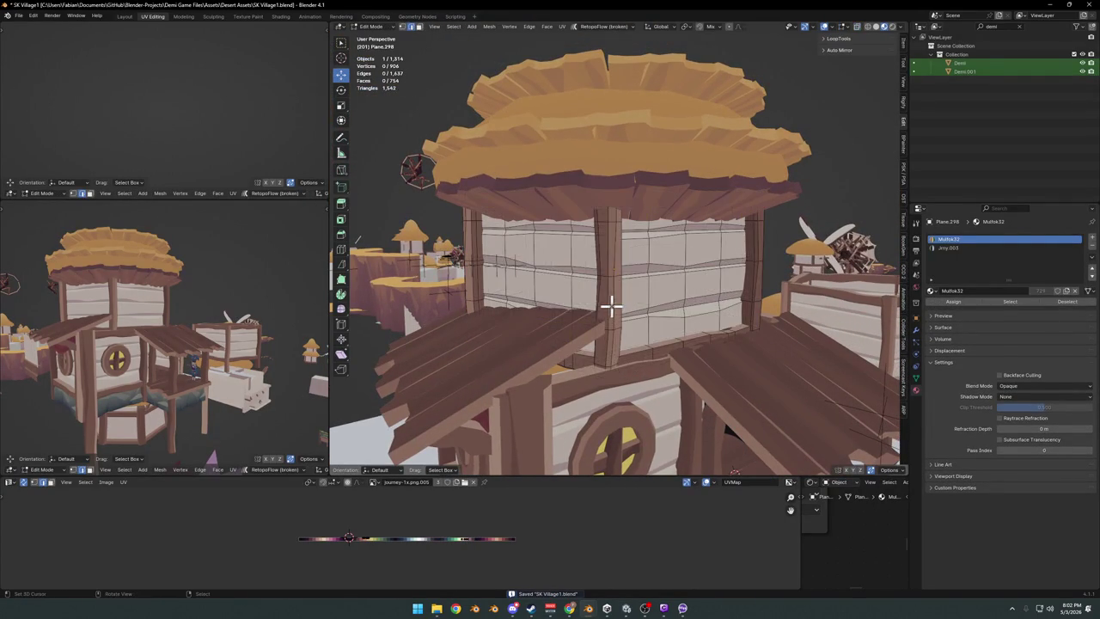
{"action": "key", "text": "l"}
{"action": "key", "text": "shift+l"}
{"action": "mouse_move", "coordinate": [756, 277]}
{"action": "middle_mouse_down"}
{"action": "mouse_move", "coordinate": [641, 307]}
{"action": "mouse_move", "coordinate": [667, 260]}
{"action": "middle_mouse_up"}
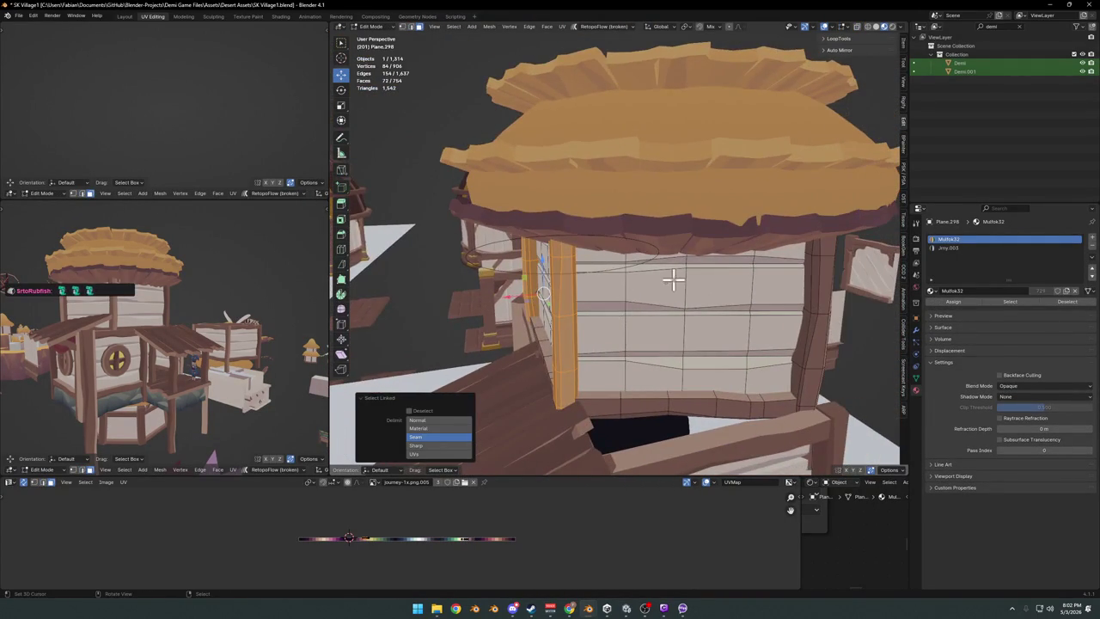
{"action": "key", "text": "alt+s"}
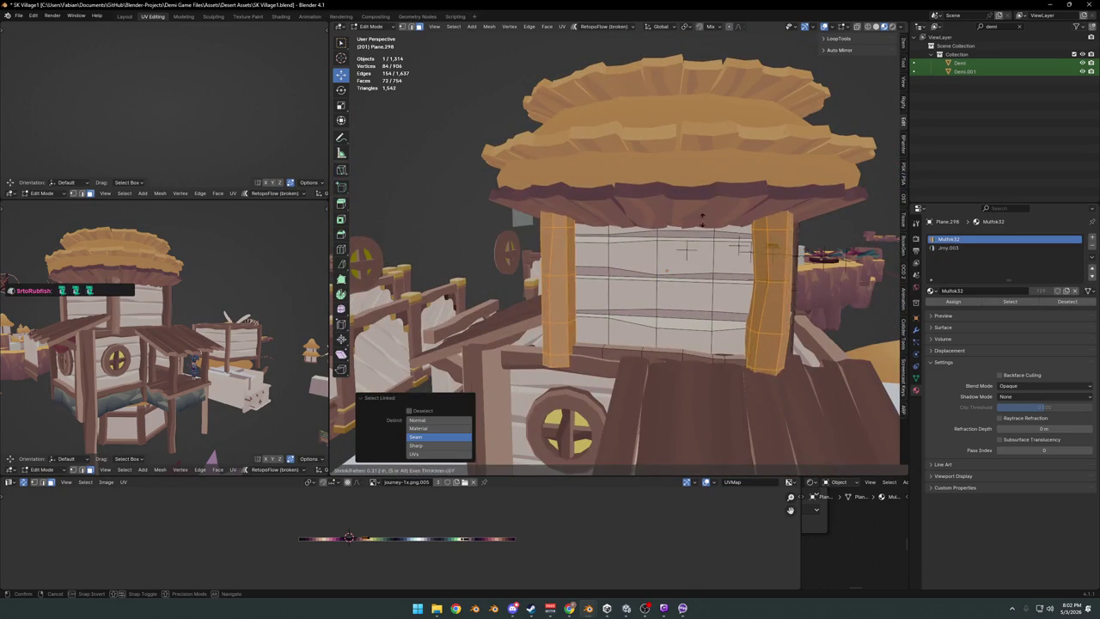
{"action": "left_click", "coordinate": [690, 245]}
{"action": "mouse_move", "coordinate": [689, 245]}
{"action": "middle_mouse_down"}
{"action": "mouse_move", "coordinate": [609, 319]}
{"action": "mouse_move", "coordinate": [613, 284]}
{"action": "mouse_move", "coordinate": [597, 260]}
{"action": "mouse_move", "coordinate": [576, 336]}
{"action": "mouse_move", "coordinate": [613, 280]}
{"action": "mouse_move", "coordinate": [594, 282]}
{"action": "mouse_move", "coordinate": [592, 299]}
{"action": "mouse_move", "coordinate": [748, 267]}
{"action": "mouse_move", "coordinate": [736, 285]}
{"action": "mouse_move", "coordinate": [637, 280]}
{"action": "mouse_move", "coordinate": [833, 307]}
{"action": "mouse_move", "coordinate": [746, 295]}
{"action": "mouse_move", "coordinate": [740, 253]}
{"action": "middle_mouse_up"}
{"action": "key", "text": "l"}
{"action": "key", "text": "l"}
{"action": "key", "text": "alt+s"}
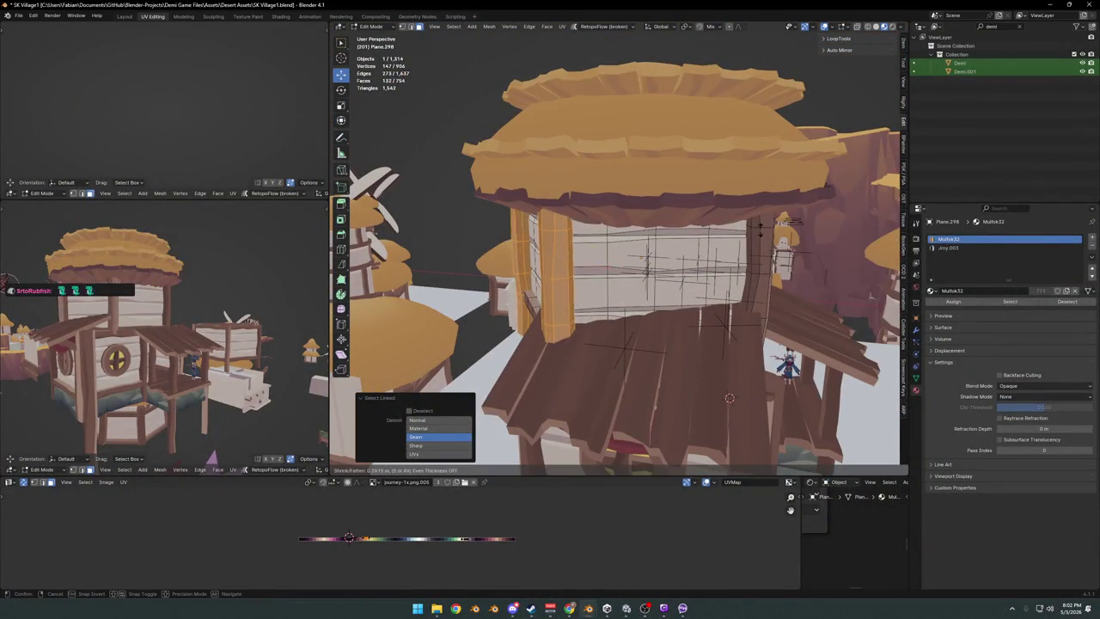
{"action": "key", "text": "Escape"}
Delete several stray vertices from the plank wall mesh and return to Object Mode.
{"action": "key", "text": "alt+a"}
{"action": "mouse_move", "coordinate": [555, 287]}
{"action": "middle_mouse_down"}
{"action": "mouse_move", "coordinate": [697, 284]}
{"action": "mouse_move", "coordinate": [670, 274]}
{"action": "mouse_move", "coordinate": [677, 304]}
{"action": "mouse_move", "coordinate": [714, 275]}
{"action": "mouse_move", "coordinate": [622, 278]}
{"action": "middle_mouse_up"}
{"action": "key", "text": "x"}
{"action": "left_click", "coordinate": [714, 275]}
{"action": "key", "text": "x"}
{"action": "left_click", "coordinate": [702, 309]}
{"action": "mouse_move", "coordinate": [773, 326]}
{"action": "middle_mouse_down"}
{"action": "mouse_move", "coordinate": [737, 318]}
{"action": "mouse_move", "coordinate": [747, 359]}
{"action": "mouse_move", "coordinate": [813, 351]}
{"action": "mouse_move", "coordinate": [736, 332]}
{"action": "middle_mouse_up"}
{"action": "key", "text": "x"}
{"action": "left_click", "coordinate": [836, 302]}
{"action": "key", "text": "Tab"}
{"action": "mouse_move", "coordinate": [581, 353]}
{"action": "middle_mouse_down"}
{"action": "mouse_move", "coordinate": [655, 341]}
{"action": "mouse_move", "coordinate": [661, 318]}
{"action": "middle_mouse_up"}
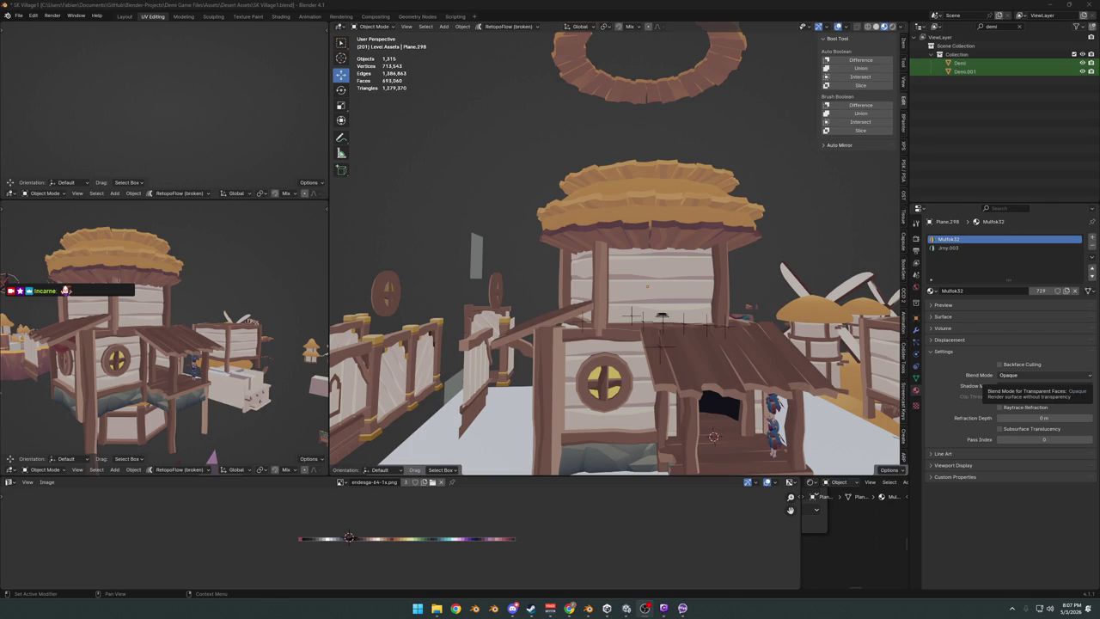
Select the plank eaves ring Dngi2_Planks_6.001 under the tower roof.
{"action": "left_click", "coordinate": [643, 242]}
Link the plank roof's Wood.007 material onto the eaves ring and save the file.
{"action": "key", "text": "Tab"}
{"action": "mouse_move", "coordinate": [628, 332]}
{"action": "middle_mouse_down"}
{"action": "mouse_move", "coordinate": [658, 307]}
{"action": "mouse_move", "coordinate": [662, 335]}
{"action": "middle_mouse_up"}
{"action": "scroll", "coordinate": [651, 299], "scroll_direction": "down", "scroll_amount": 2}
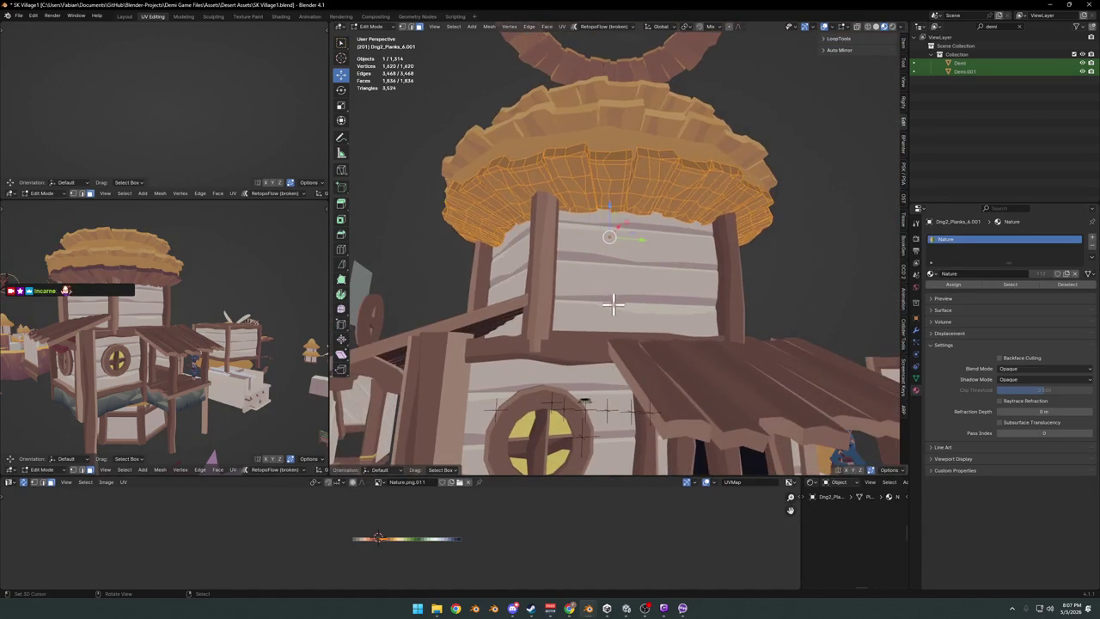
{"action": "key", "text": "Tab"}
{"action": "left_click", "coordinate": [679, 380], "text": "shift"}
{"action": "key", "text": "q"}
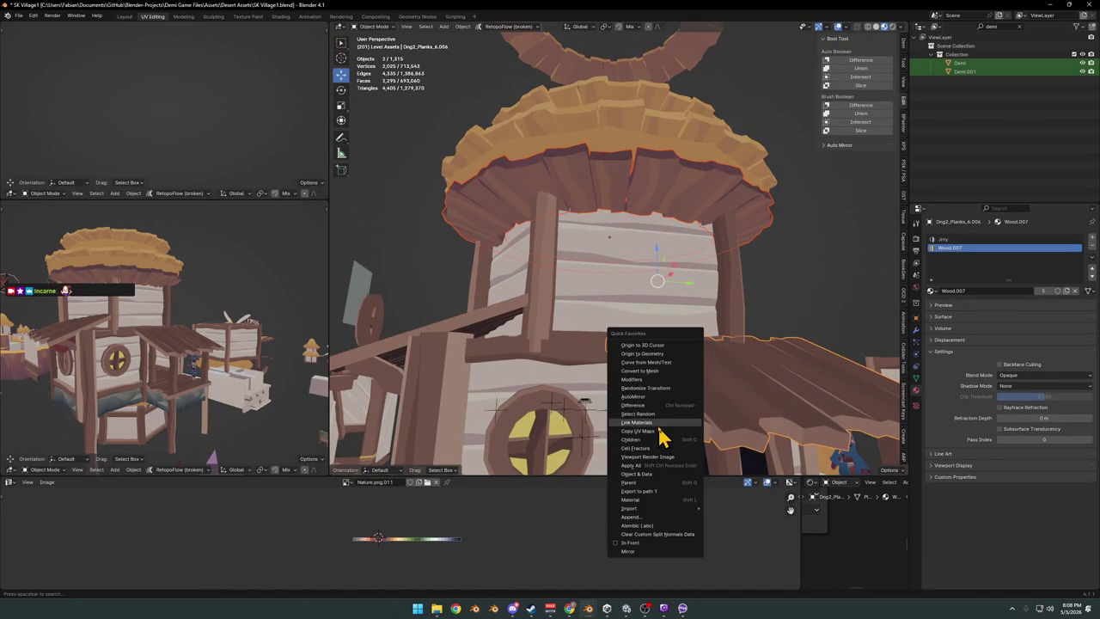
{"action": "left_click", "coordinate": [661, 423]}
{"action": "left_click", "coordinate": [633, 198]}
{"action": "key", "text": "ctrl+s"}
Shift the eaves' UVs along the palette to retune their colour, removing the Jrny slot.
{"action": "key", "text": "Tab"}
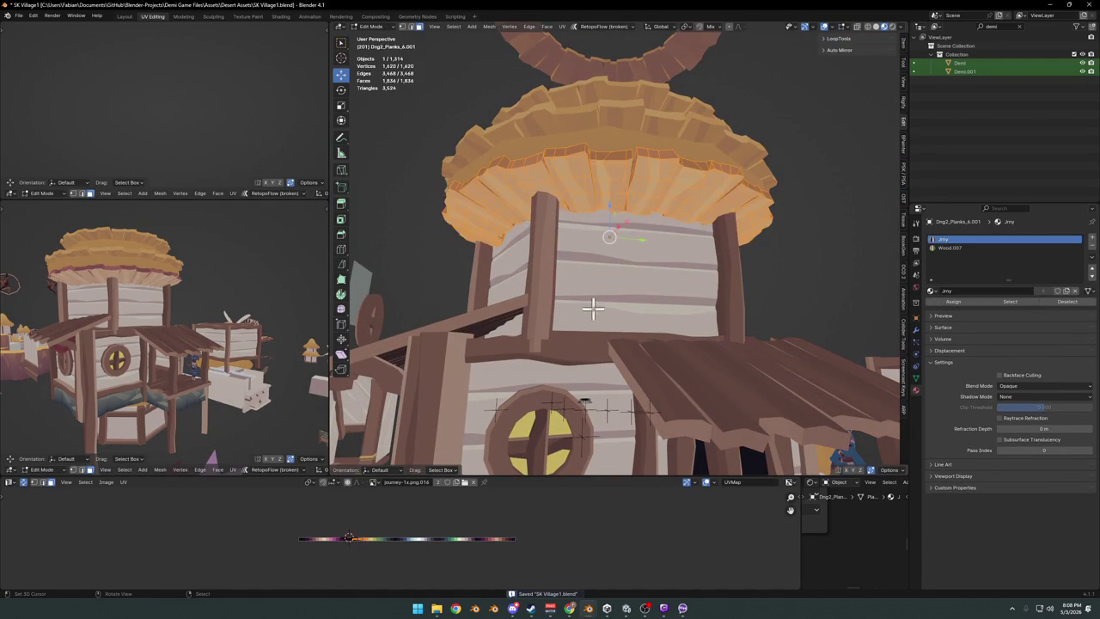
{"action": "key", "text": "g"}
{"action": "left_click", "coordinate": [727, 246]}
{"action": "key", "text": "Tab"}
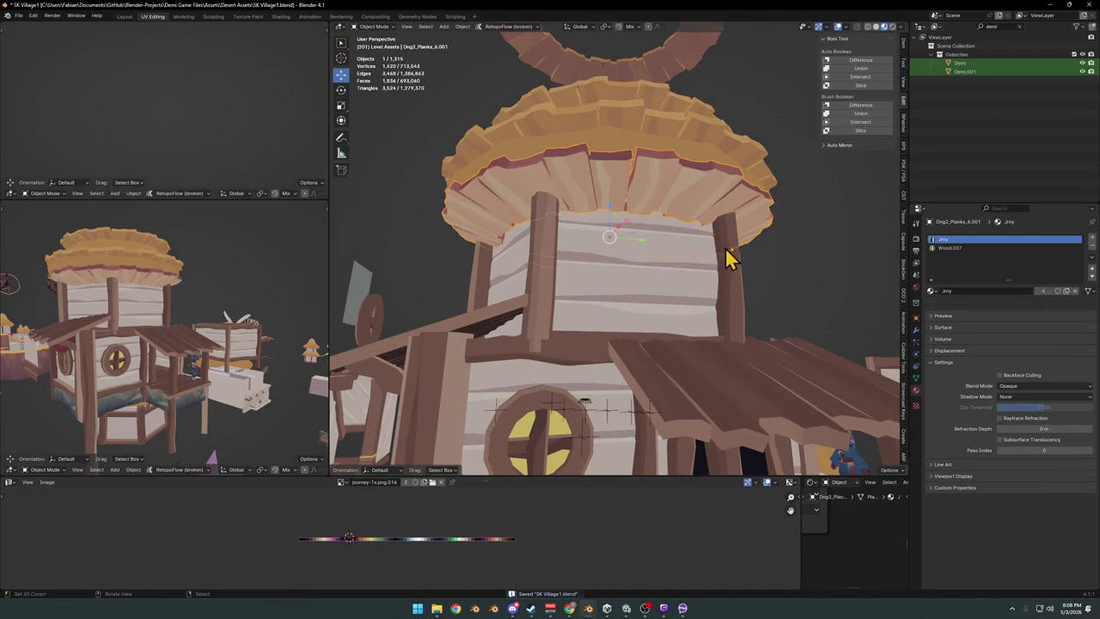
{"action": "left_click", "coordinate": [1091, 246]}
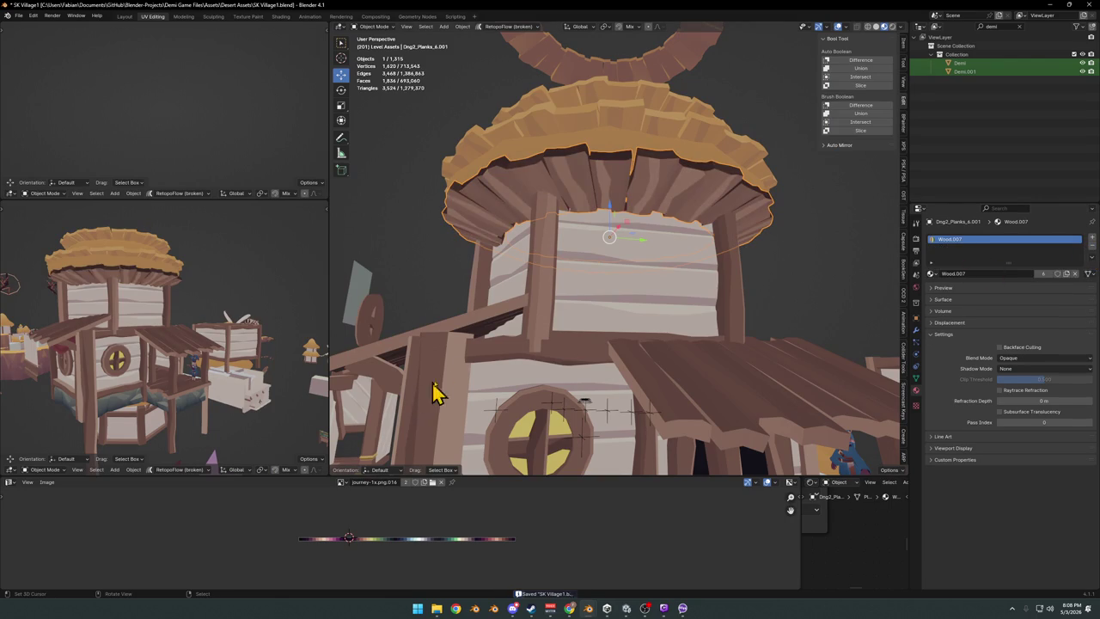
{"action": "key", "text": "Tab"}
{"action": "key", "text": "g"}
{"action": "key", "text": "x"}
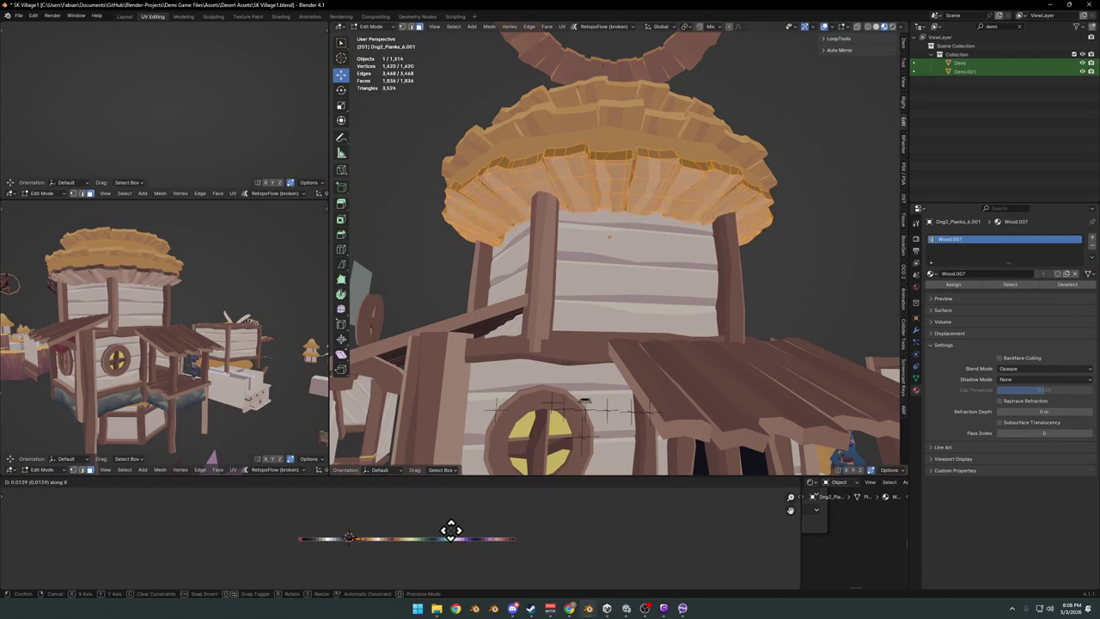